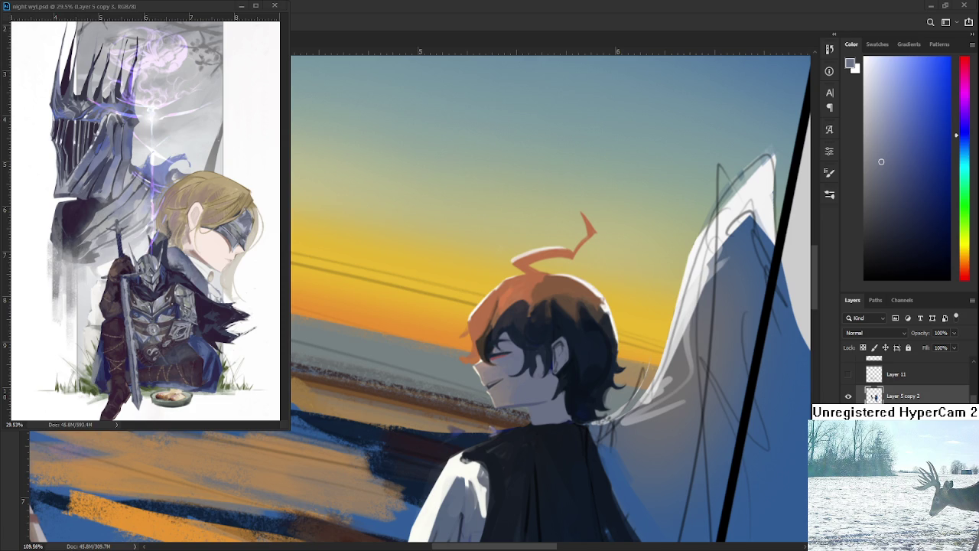
Zoom onto the boy's face and sample skin tones and darker shades near his neck
{"action": "mouse_move", "coordinate": [539, 411]}
{"action": "left_mouse_down"}
{"action": "mouse_move", "coordinate": [534, 425]}
{"action": "mouse_move", "coordinate": [547, 341]}
{"action": "mouse_move", "coordinate": [493, 363]}
{"action": "left_mouse_up"}
{"action": "left_click", "coordinate": [547, 341], "text": "alt"}
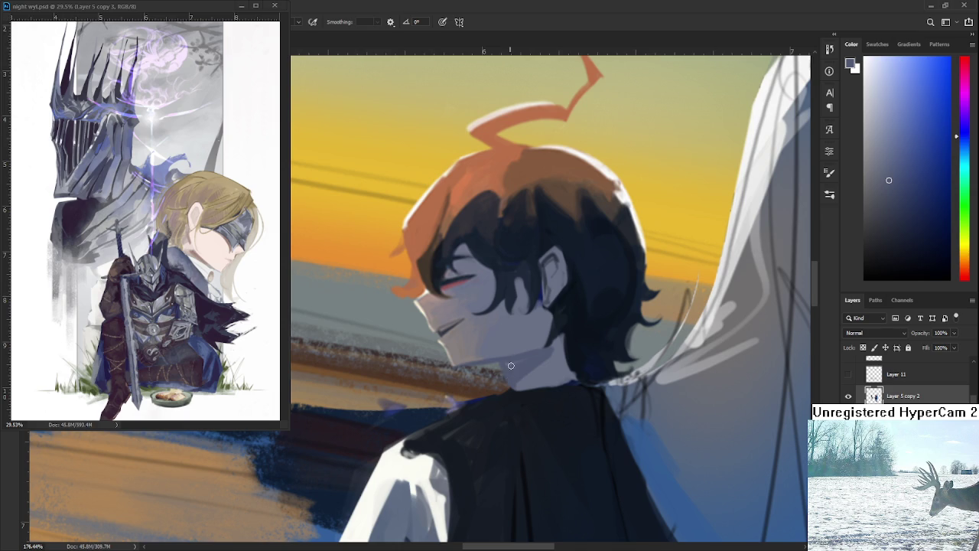
{"action": "left_click", "coordinate": [548, 366], "text": "alt"}
{"action": "left_click", "coordinate": [544, 357], "text": "alt"}
{"action": "left_click", "coordinate": [513, 386], "text": "alt"}
Tilt the view over the face, sample a blue, and paint a thin blue stroke along the neck
{"action": "key", "text": "r"}
{"action": "mouse_move", "coordinate": [545, 353]}
{"action": "left_mouse_down"}
{"action": "mouse_move", "coordinate": [550, 387]}
{"action": "mouse_move", "coordinate": [570, 383]}
{"action": "left_mouse_up"}
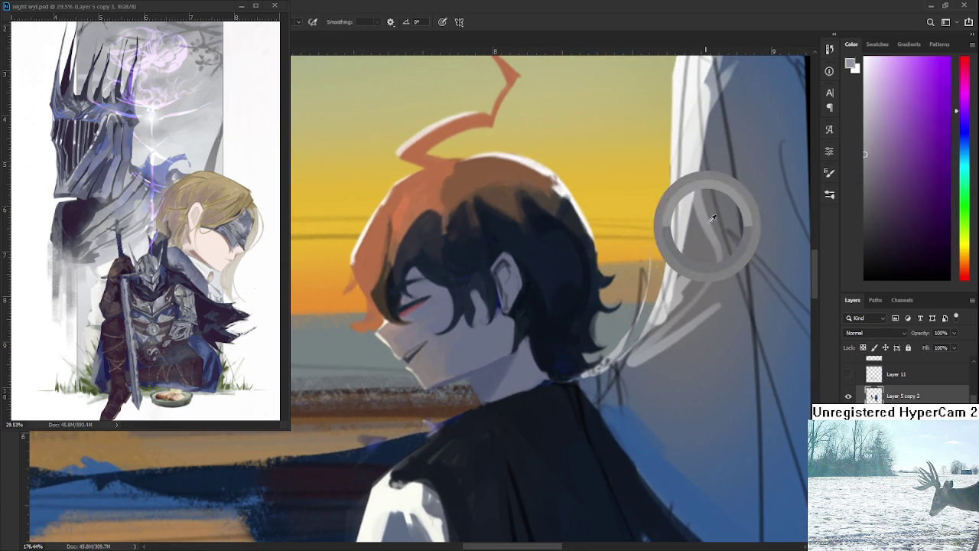
{"action": "left_click_drag", "start_coordinate": [703, 328], "coordinate": [659, 270]}
{"action": "scroll", "coordinate": [554, 414], "scroll_direction": "down", "scroll_amount": 5}
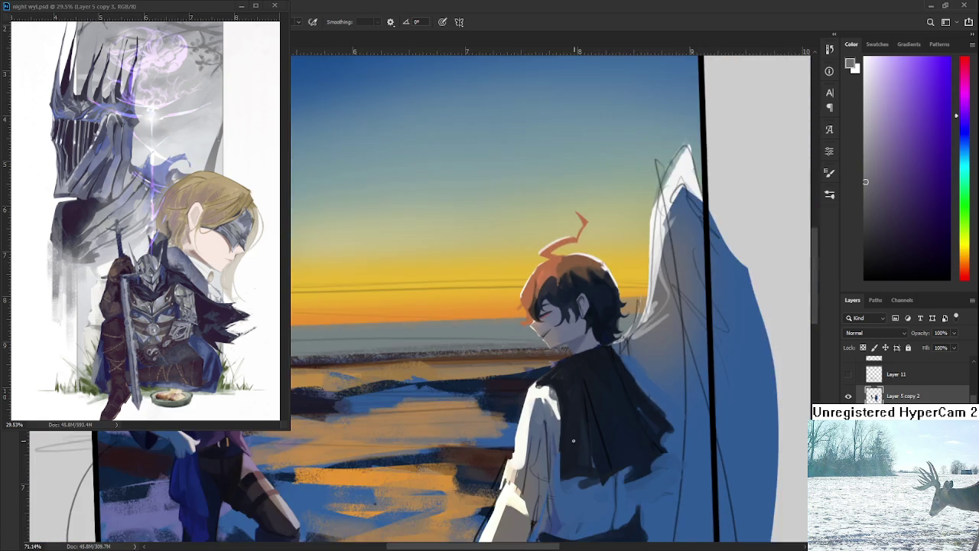
{"action": "left_click_drag", "start_coordinate": [558, 426], "coordinate": [586, 507]}
{"action": "scroll", "coordinate": [553, 325], "scroll_direction": "up", "scroll_amount": 5}
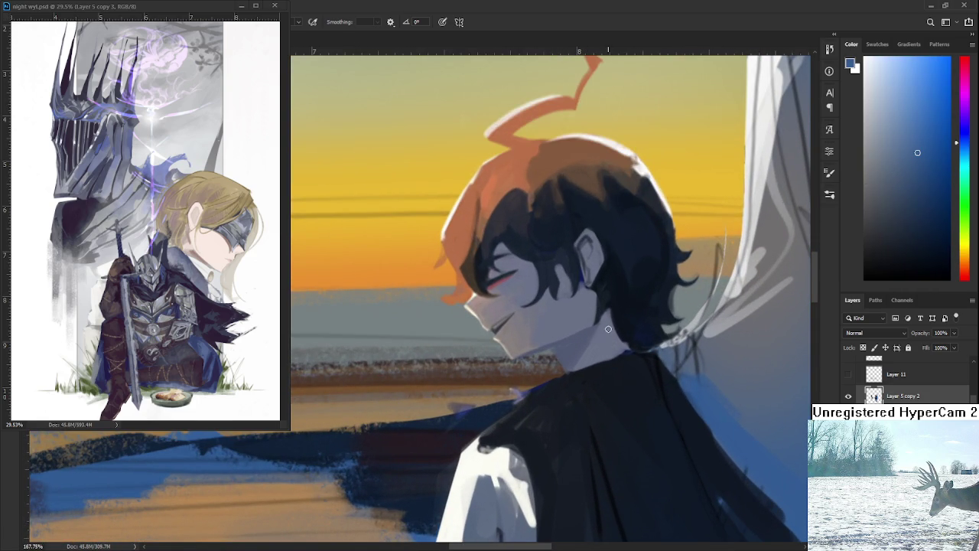
{"action": "mouse_move", "coordinate": [612, 324]}
{"action": "left_mouse_down"}
{"action": "mouse_move", "coordinate": [552, 364]}
{"action": "mouse_move", "coordinate": [597, 358]}
{"action": "left_mouse_up"}
Dab darker blue beside the neck, resample a greyer blue, and touch up with the Eraser
{"action": "left_click", "coordinate": [640, 331], "text": "alt"}
{"action": "left_click_drag", "start_coordinate": [628, 327], "coordinate": [643, 338]}
{"action": "left_click", "coordinate": [618, 345], "text": "alt"}
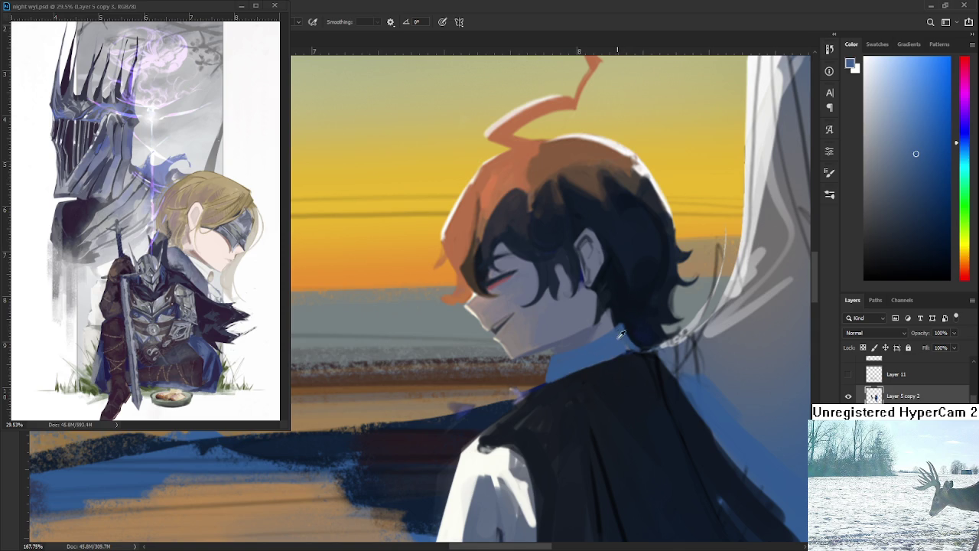
{"action": "left_click", "coordinate": [544, 352], "text": "alt"}
{"action": "key", "text": "e"}
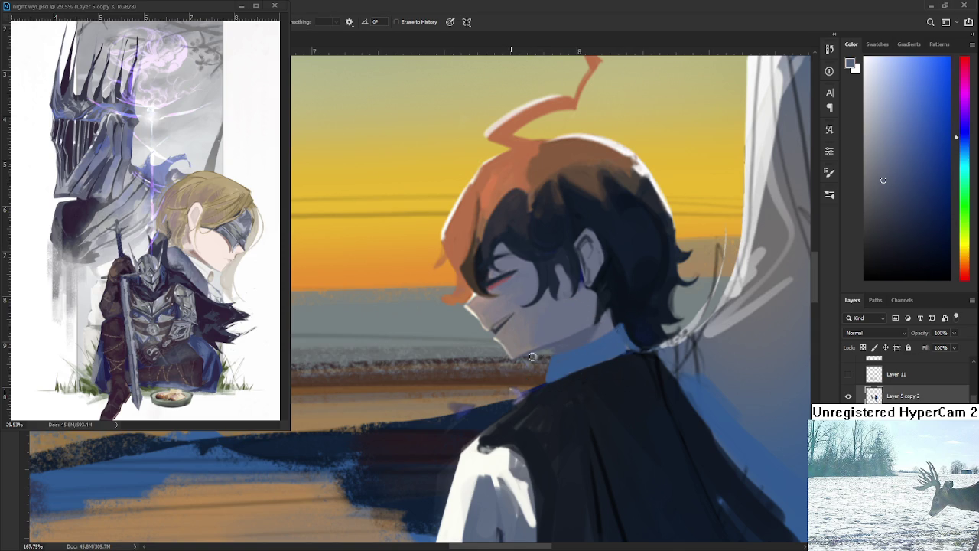
{"action": "key", "text": "b"}
Sample a colour from the collar and zoom and rotate the view onto the head
{"action": "left_click", "coordinate": [568, 344], "text": "alt"}
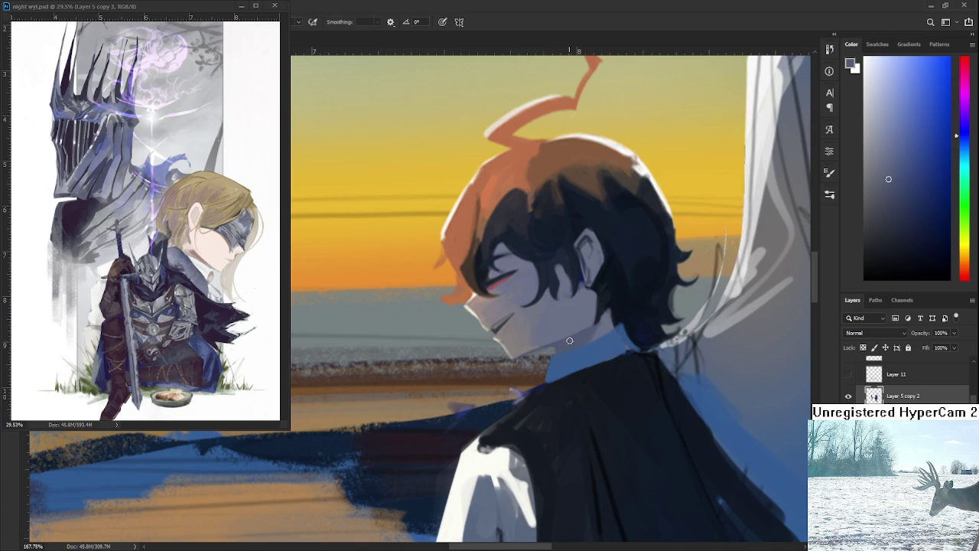
{"action": "scroll", "coordinate": [600, 311], "scroll_direction": "down", "scroll_amount": 2}
{"action": "scroll", "coordinate": [600, 312], "scroll_direction": "down", "scroll_amount": 3}
{"action": "scroll", "coordinate": [600, 311], "scroll_direction": "up", "scroll_amount": 3}
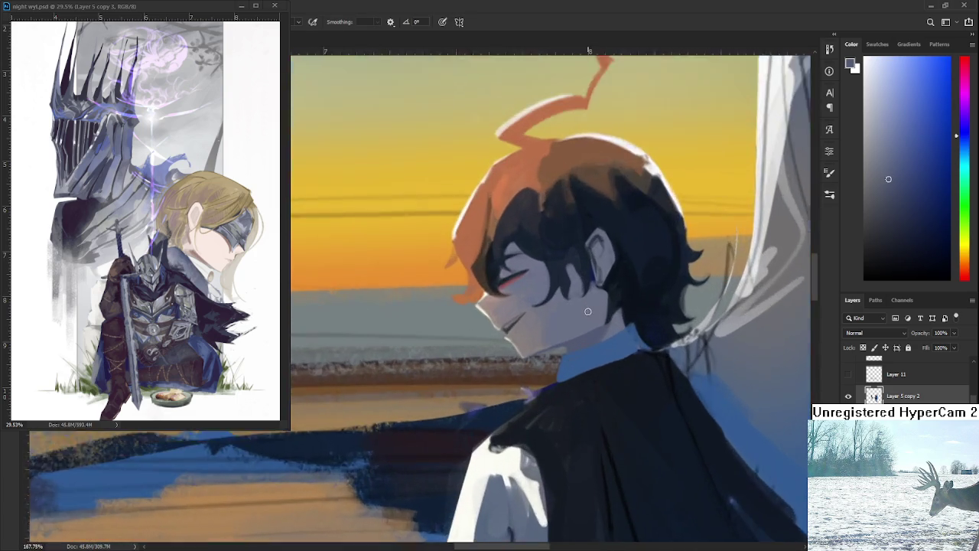
{"action": "left_click_drag", "start_coordinate": [600, 311], "coordinate": [456, 388]}
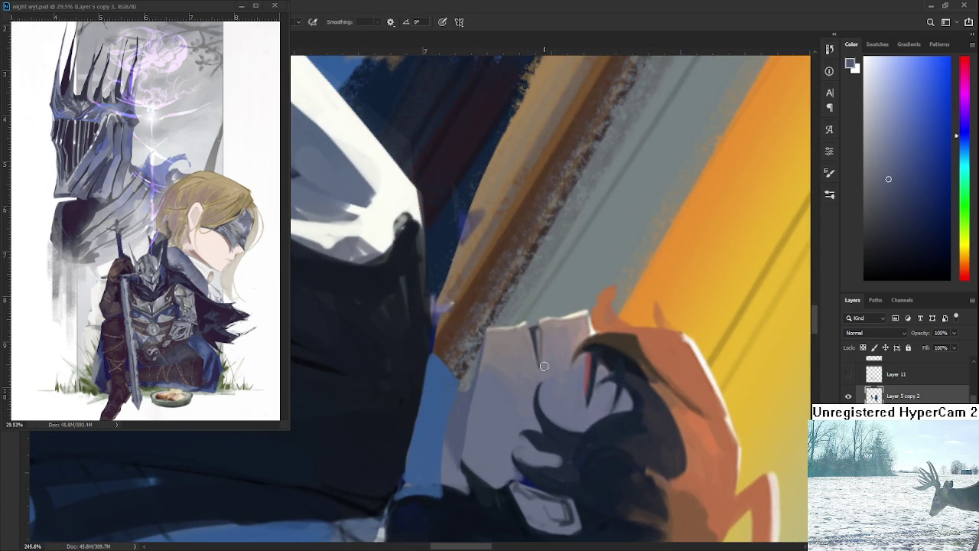
{"action": "left_click", "coordinate": [489, 343], "text": "alt"}
{"action": "key", "text": "r"}
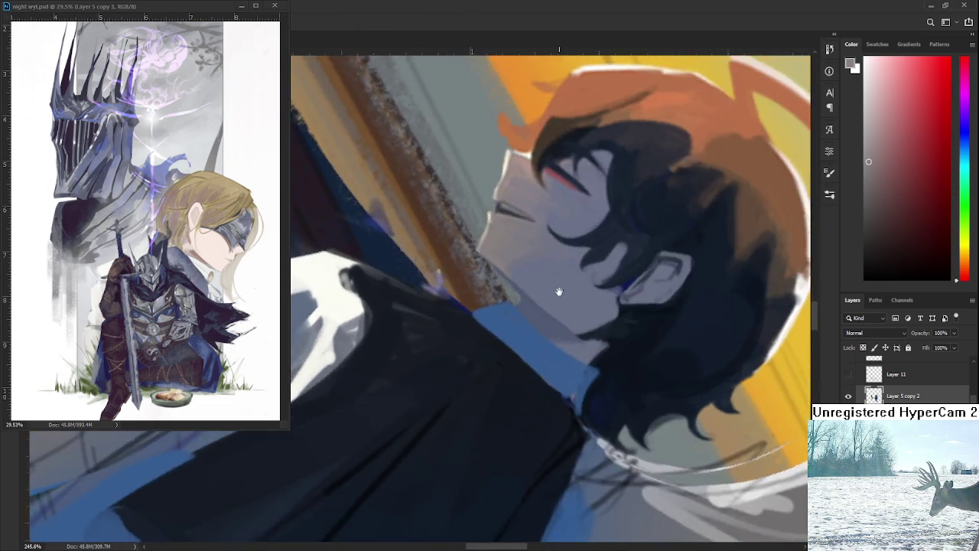
{"action": "left_click_drag", "start_coordinate": [474, 386], "coordinate": [600, 360]}
{"action": "scroll", "coordinate": [588, 363], "scroll_direction": "down", "scroll_amount": 3}
{"action": "scroll", "coordinate": [588, 362], "scroll_direction": "down", "scroll_amount": 2}
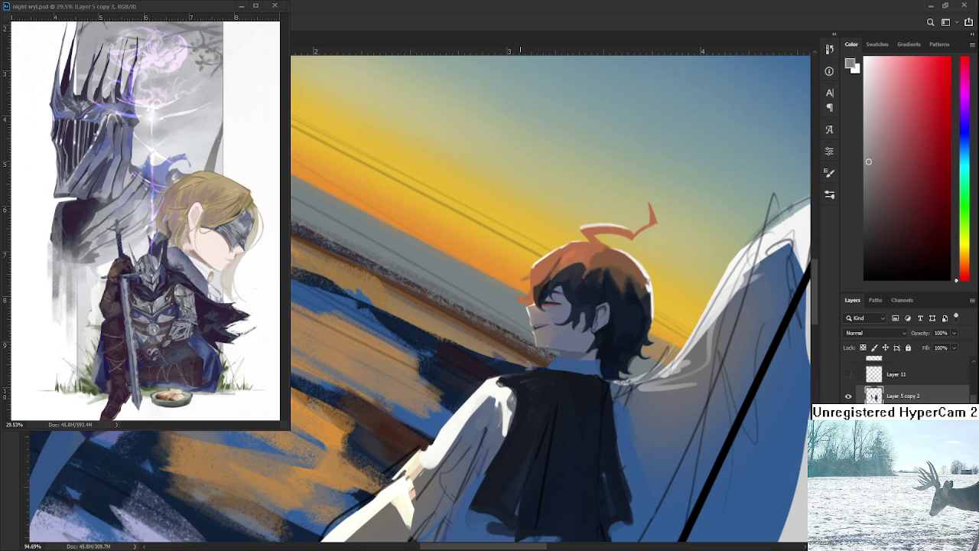
Tilt and zoom the canvas to centre the boy's head, then return to the Brush
{"action": "left_click_drag", "start_coordinate": [548, 358], "coordinate": [535, 380]}
{"action": "scroll", "coordinate": [477, 355], "scroll_direction": "down", "scroll_amount": 3}
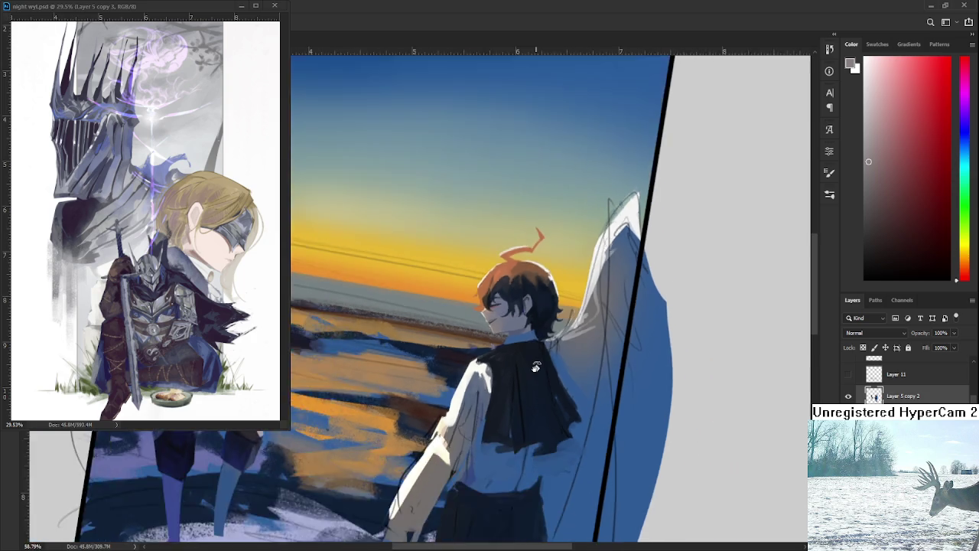
{"action": "scroll", "coordinate": [477, 355], "scroll_direction": "down", "scroll_amount": 3}
{"action": "scroll", "coordinate": [490, 355], "scroll_direction": "down", "scroll_amount": 2}
{"action": "scroll", "coordinate": [514, 356], "scroll_direction": "up", "scroll_amount": 7}
{"action": "scroll", "coordinate": [514, 356], "scroll_direction": "up", "scroll_amount": 2}
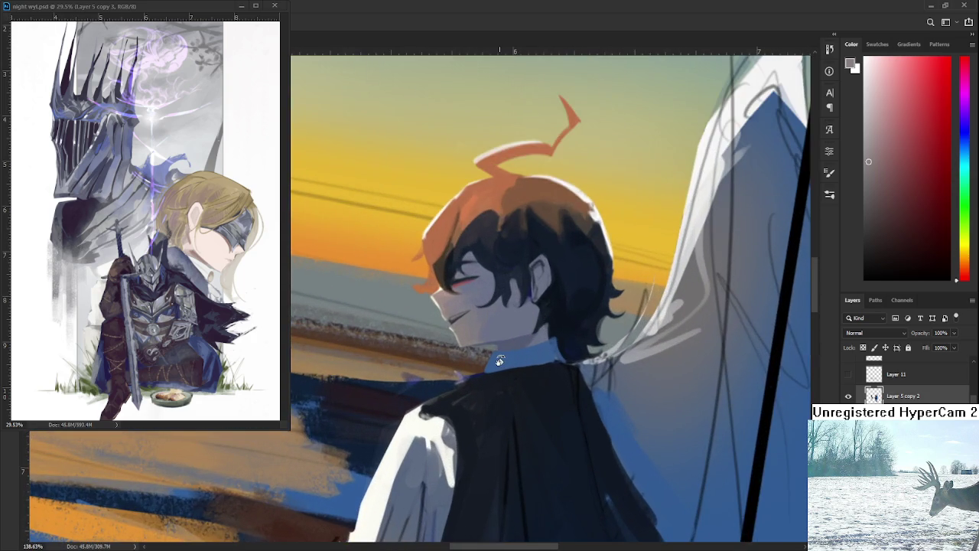
{"action": "scroll", "coordinate": [508, 348], "scroll_direction": "up", "scroll_amount": 2}
{"action": "scroll", "coordinate": [501, 337], "scroll_direction": "up", "scroll_amount": 2}
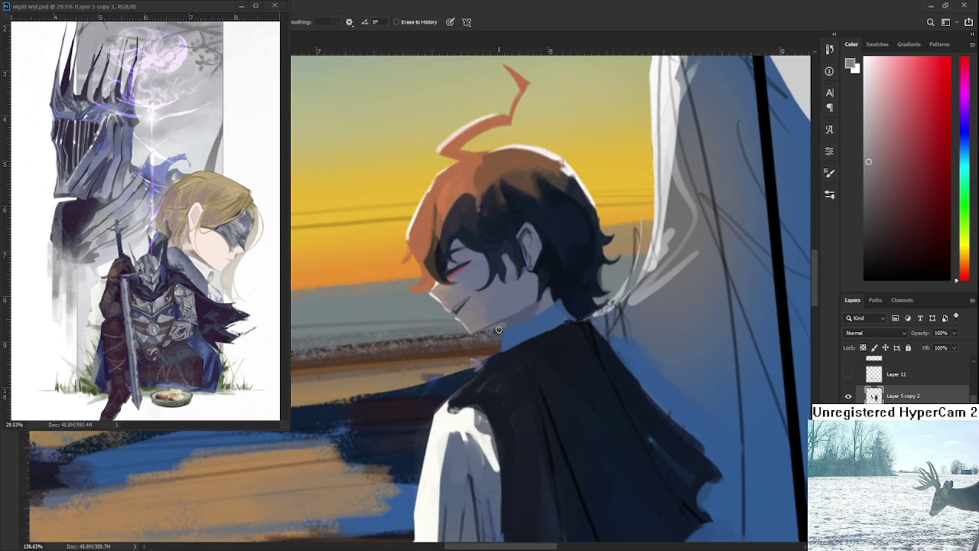
{"action": "left_click_drag", "start_coordinate": [568, 310], "coordinate": [543, 330]}
{"action": "key", "text": "b"}
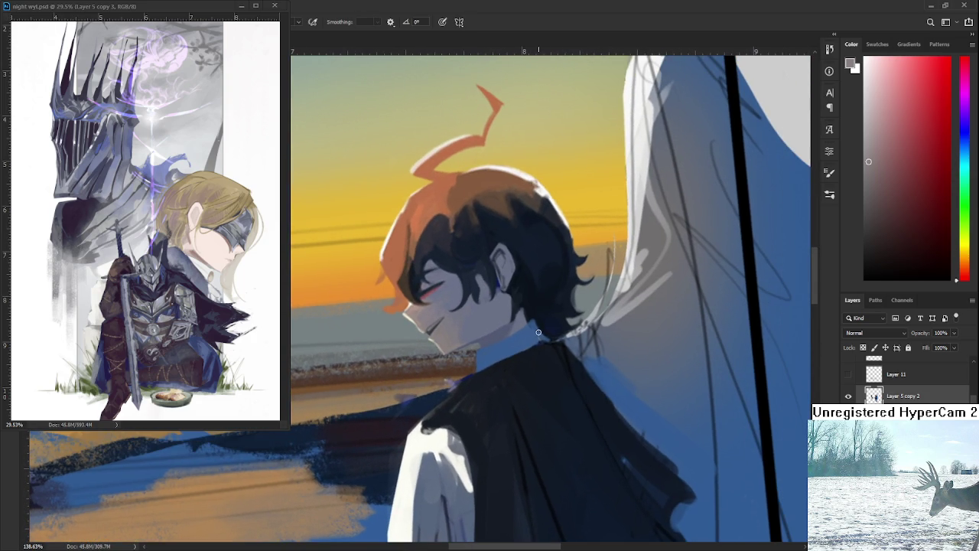
Sample blue from the neck, light grey from the cloth, and deeper blues from the collar, then reframe
{"action": "left_click", "coordinate": [535, 334], "text": "alt"}
{"action": "left_click", "coordinate": [602, 320], "text": "alt"}
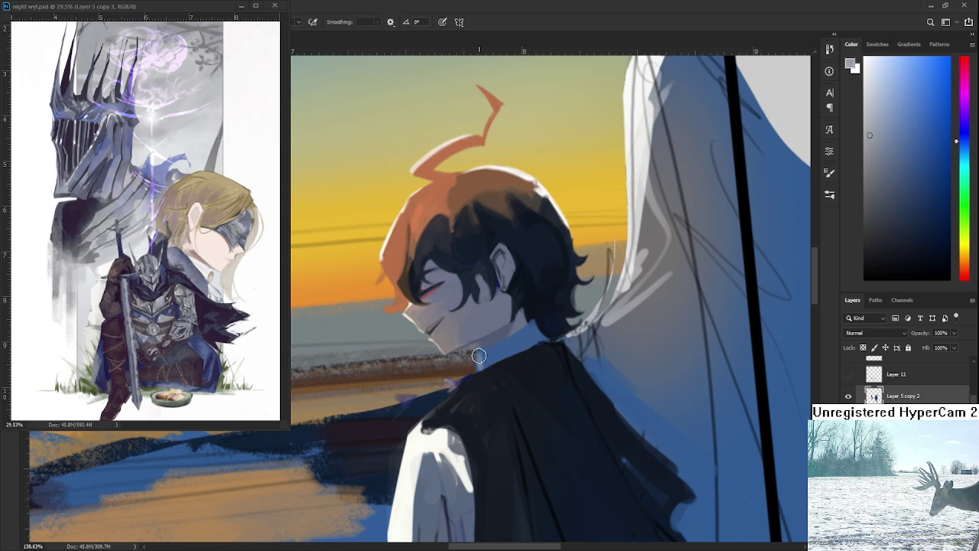
{"action": "left_click", "coordinate": [494, 349], "text": "alt"}
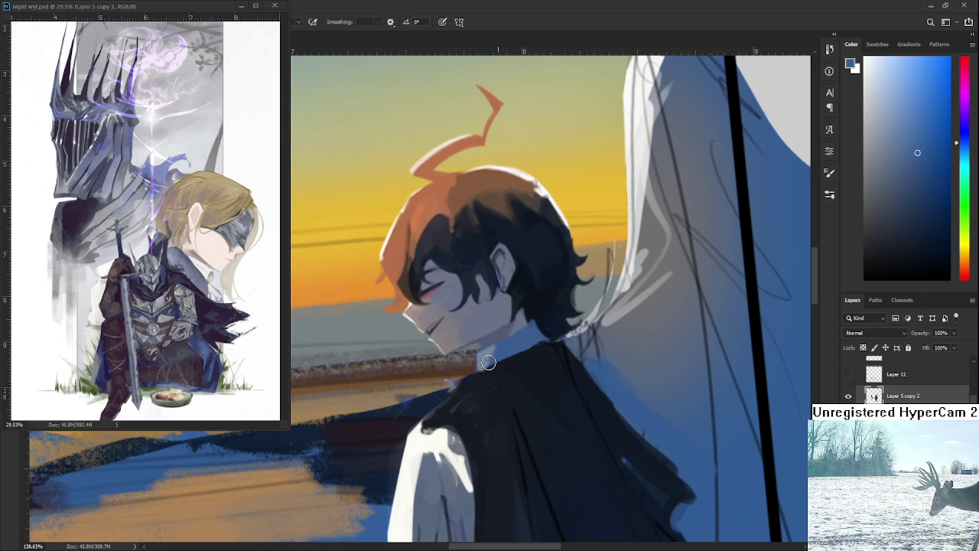
{"action": "left_click", "coordinate": [494, 350], "text": "alt"}
{"action": "left_click", "coordinate": [499, 345], "text": "alt"}
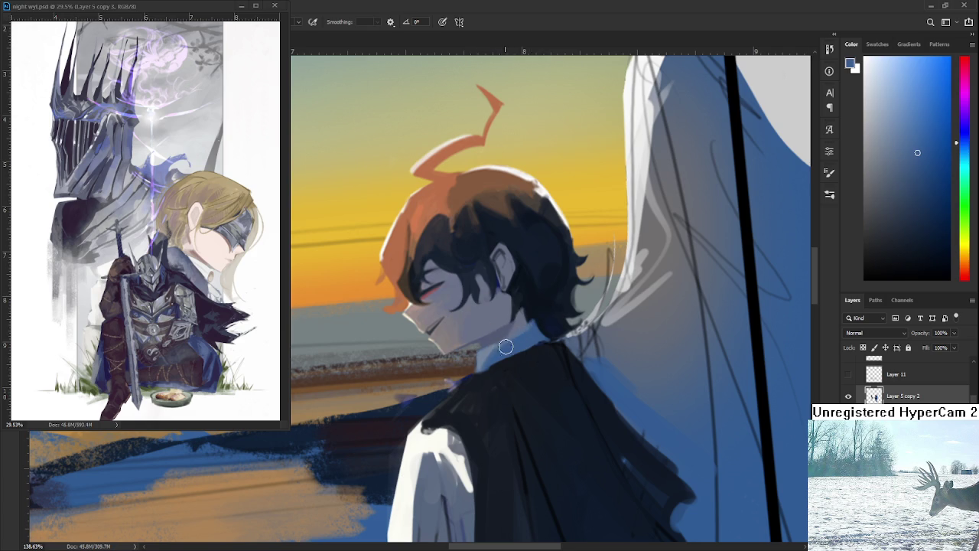
{"action": "left_click_drag", "start_coordinate": [538, 331], "coordinate": [537, 348]}
{"action": "scroll", "coordinate": [537, 348], "scroll_direction": "up", "scroll_amount": 3}
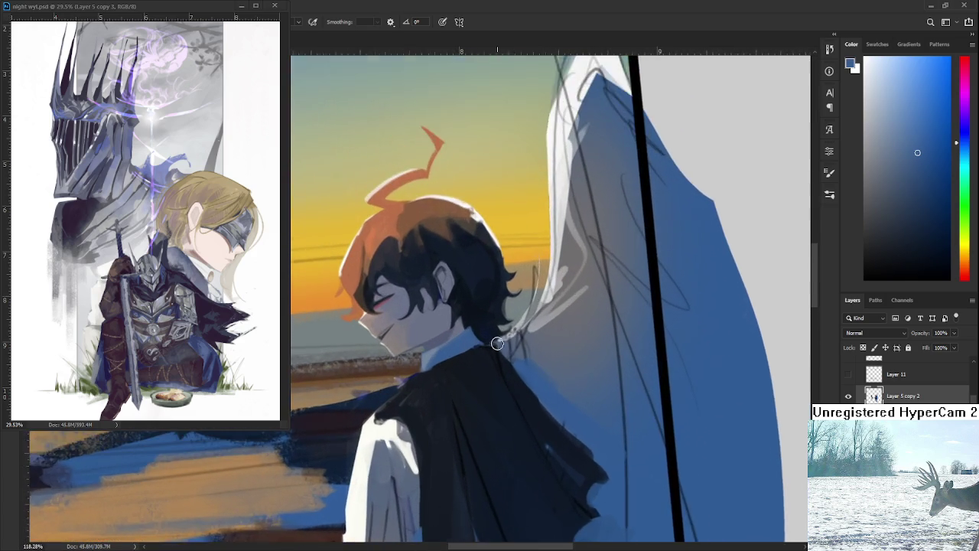
Sample a dark hair tone, erase part of the hair by the neck, then undo it
{"action": "left_click", "coordinate": [491, 375], "text": "alt"}
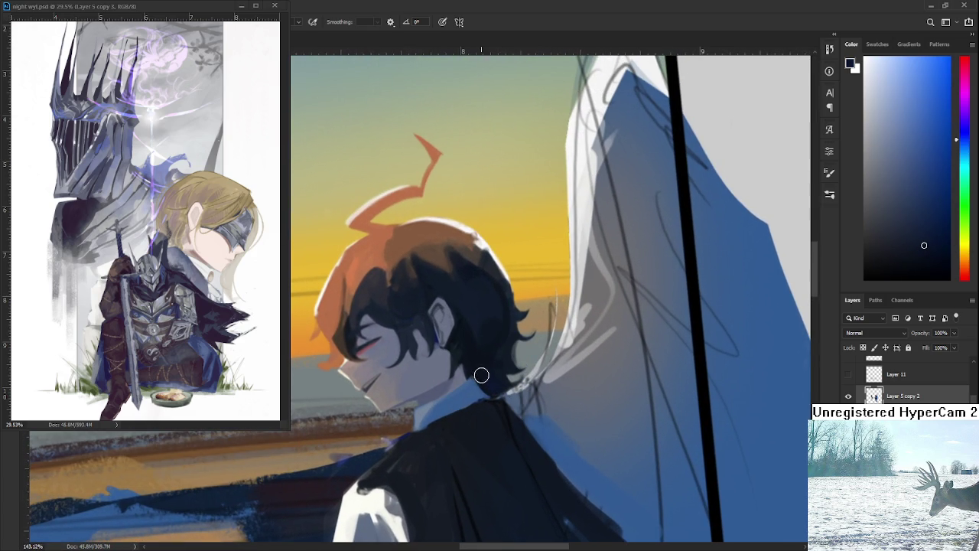
{"action": "left_click_drag", "start_coordinate": [489, 375], "coordinate": [487, 375]}
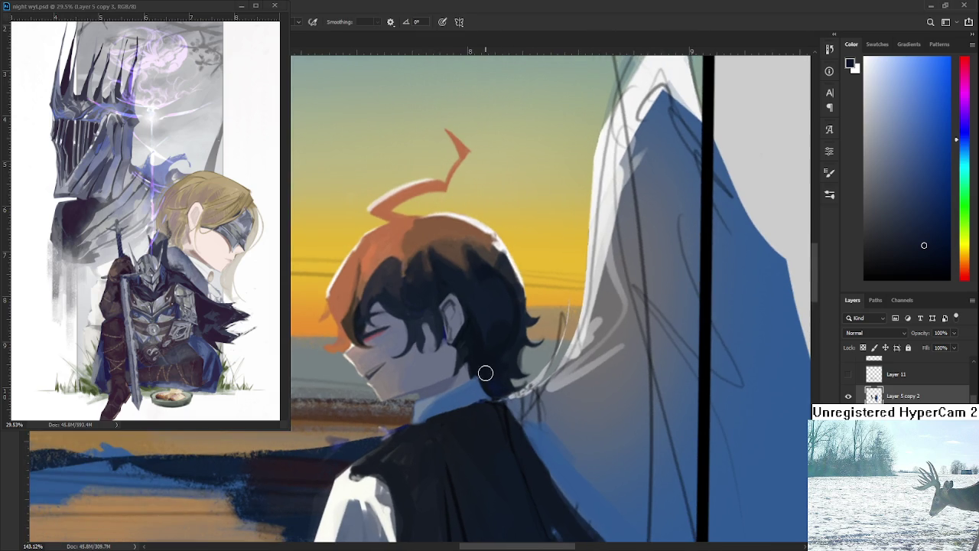
{"action": "key", "text": "e"}
{"action": "mouse_move", "coordinate": [495, 397]}
{"action": "left_mouse_down"}
{"action": "mouse_move", "coordinate": [498, 367]}
{"action": "mouse_move", "coordinate": [490, 394]}
{"action": "mouse_move", "coordinate": [521, 373]}
{"action": "left_mouse_up"}
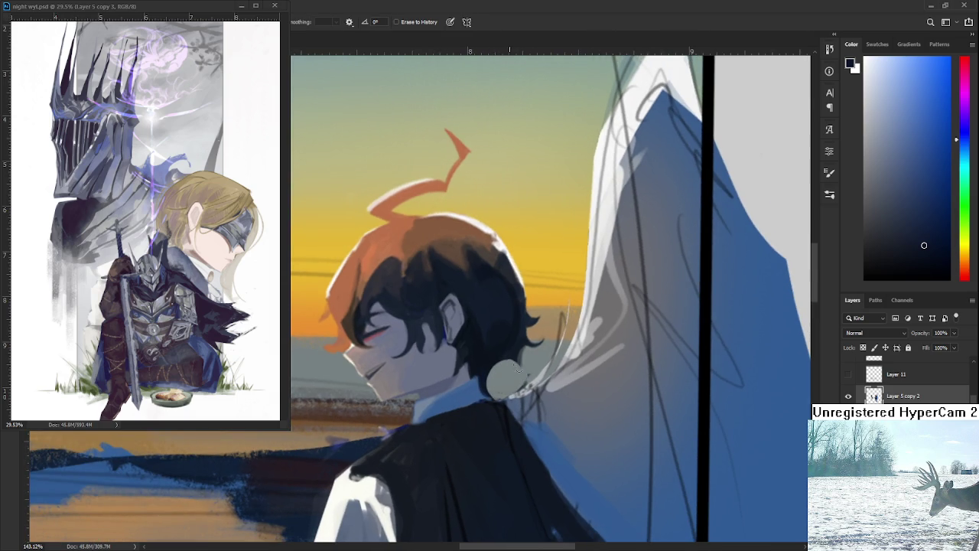
{"action": "key", "text": "ctrl+z"}
{"action": "key", "text": "b"}
Sample hair colours and alternate Brush and Eraser to clean the hair's right edge
{"action": "left_click", "coordinate": [511, 353], "text": "alt"}
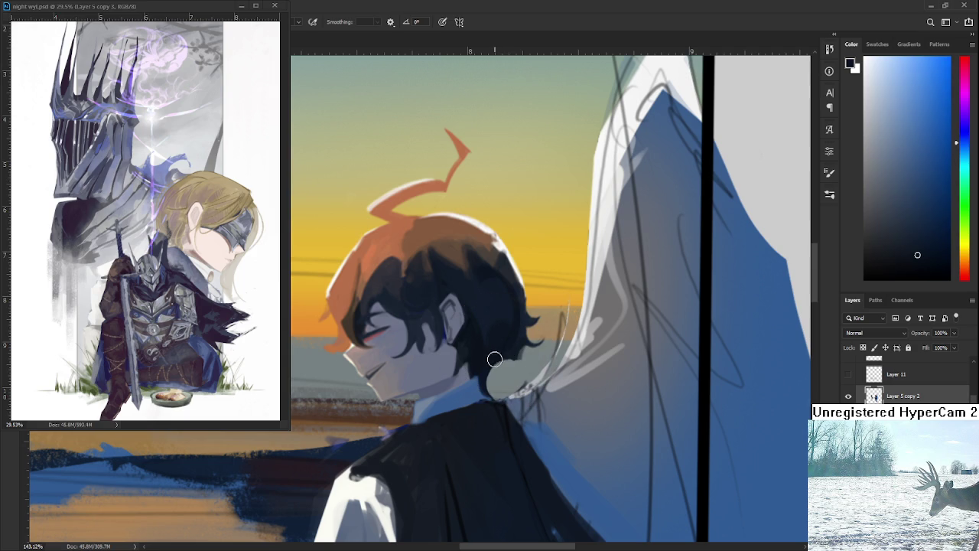
{"action": "key", "text": "e"}
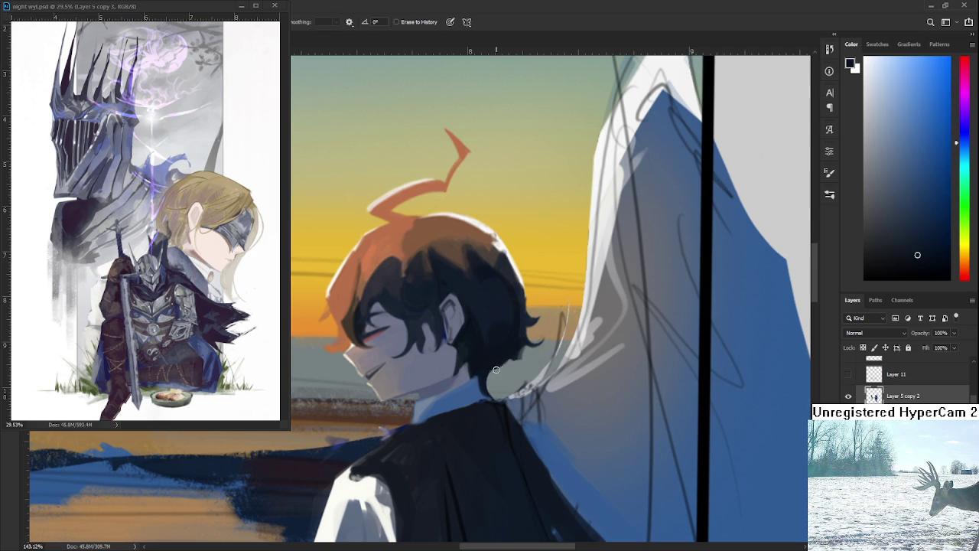
{"action": "key", "text": "b"}
{"action": "left_click", "coordinate": [511, 339], "text": "alt"}
{"action": "key", "text": "e"}
{"action": "key", "text": "b"}
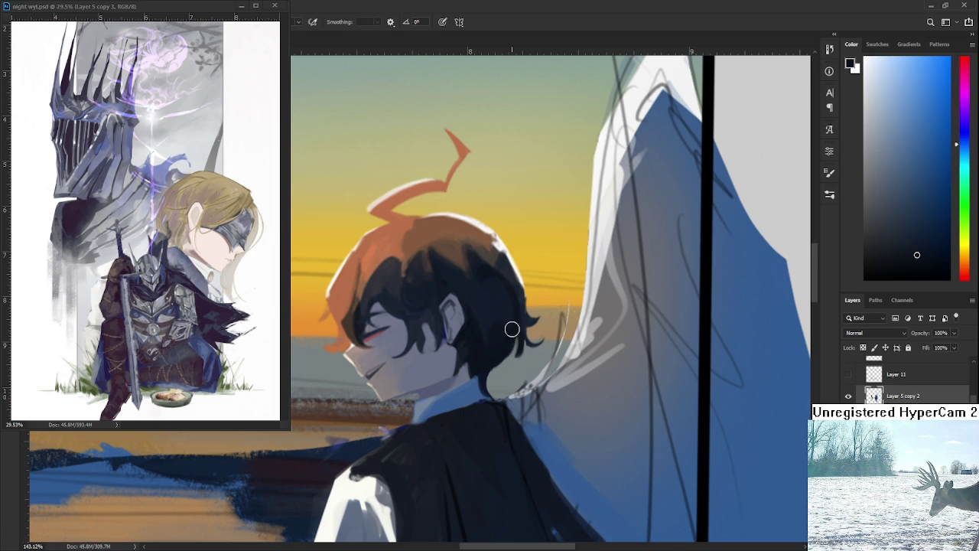
{"action": "key", "text": "e"}
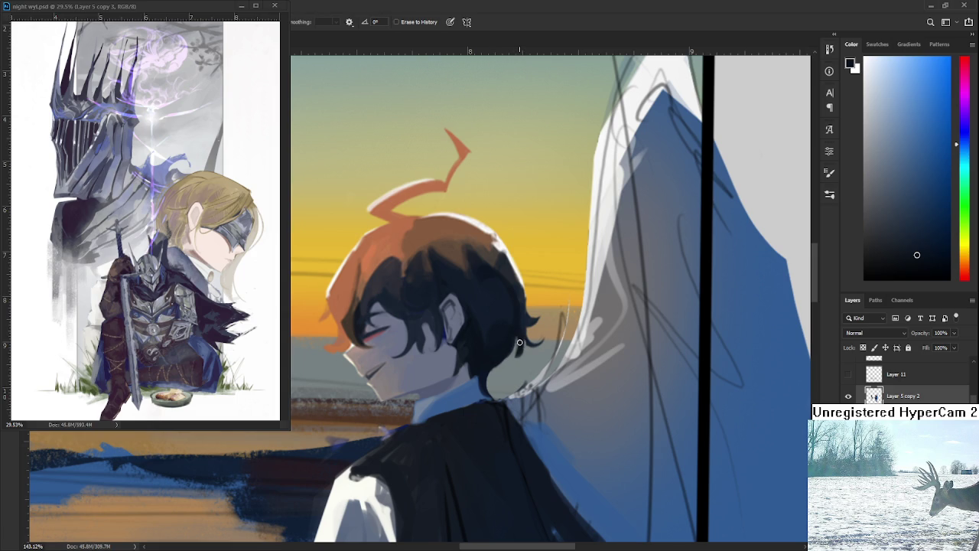
{"action": "key", "text": "b"}
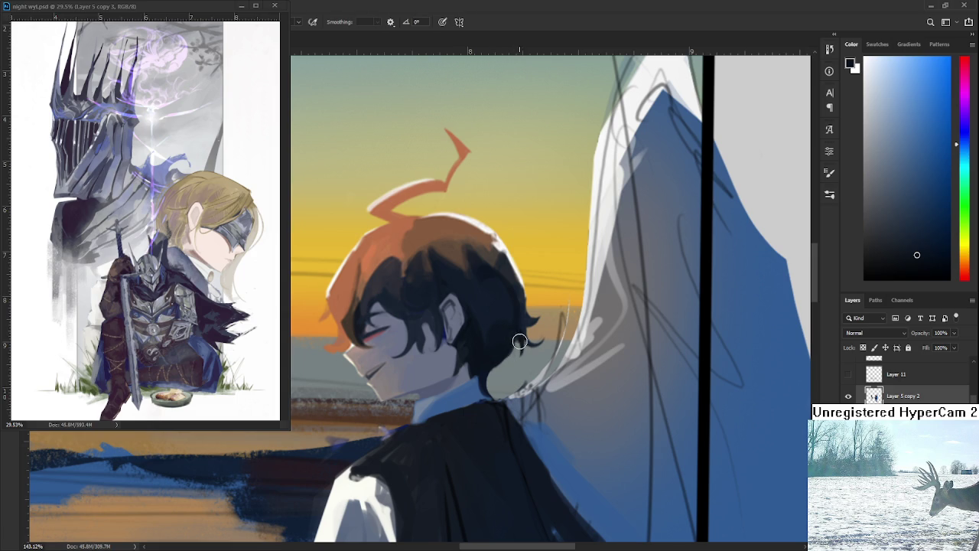
{"action": "key", "text": "e"}
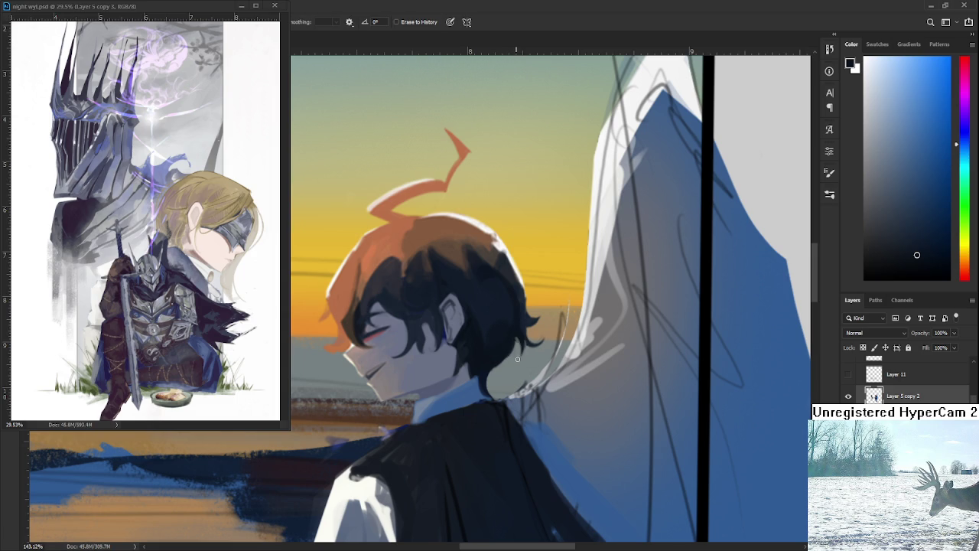
{"action": "key", "text": "b"}
{"action": "key", "text": "e"}
{"action": "key", "text": "b"}
{"action": "key", "text": "e"}
Paint a dark stroke of sampled hair colour along the hair's right edge, then zoom out
{"action": "scroll", "coordinate": [524, 358], "scroll_direction": "up", "scroll_amount": 1}
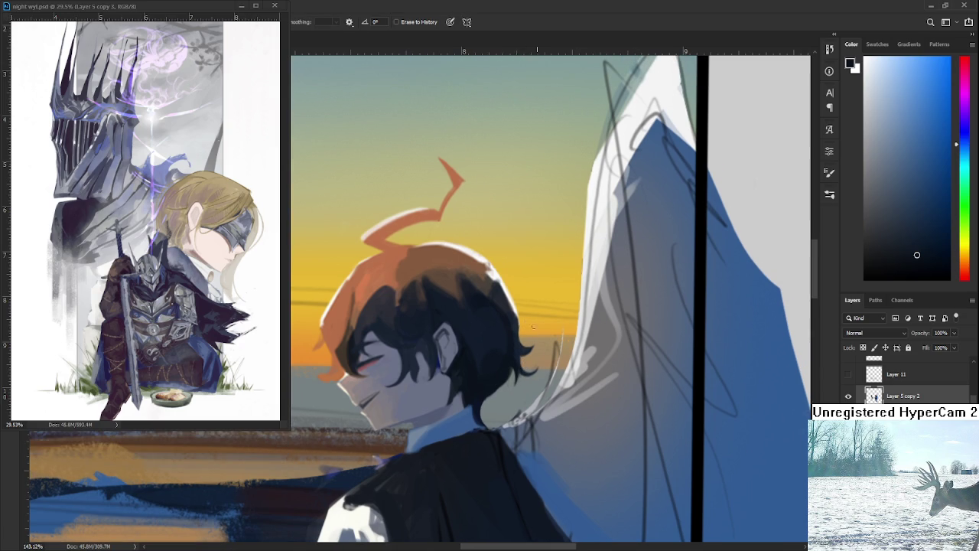
{"action": "scroll", "coordinate": [531, 329], "scroll_direction": "up", "scroll_amount": 1}
{"action": "key", "text": "b"}
{"action": "left_click", "coordinate": [501, 314], "text": "alt"}
{"action": "left_click_drag", "start_coordinate": [498, 313], "coordinate": [506, 337]}
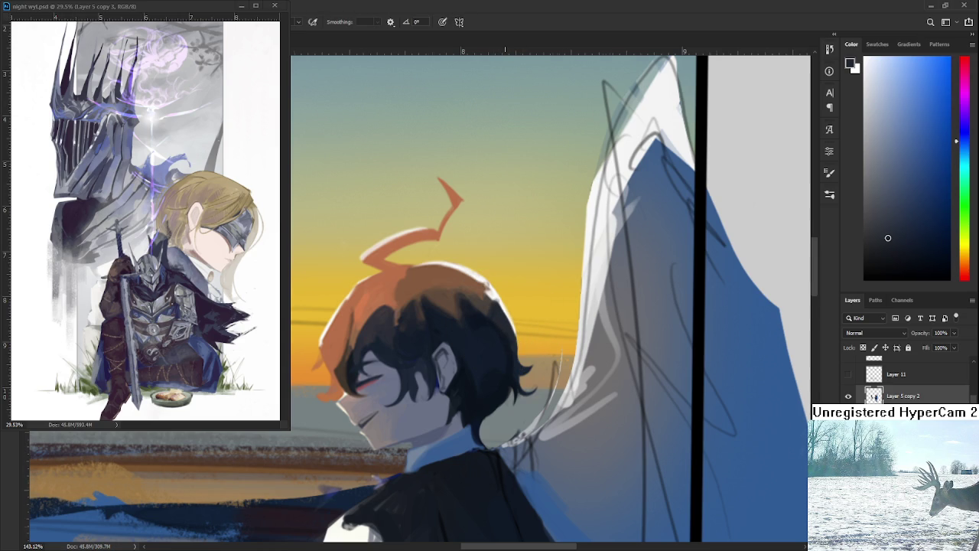
{"action": "scroll", "coordinate": [504, 327], "scroll_direction": "down", "scroll_amount": 3}
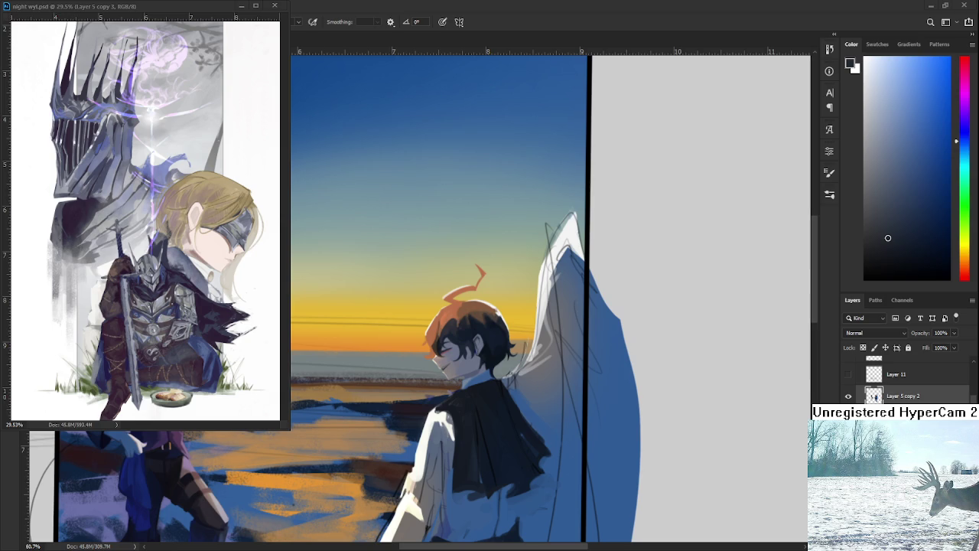
Zoom in and rotate the canvas view to a tilted angle
{"action": "scroll", "coordinate": [462, 339], "scroll_direction": "down", "scroll_amount": 2}
{"action": "scroll", "coordinate": [462, 339], "scroll_direction": "up", "scroll_amount": 3}
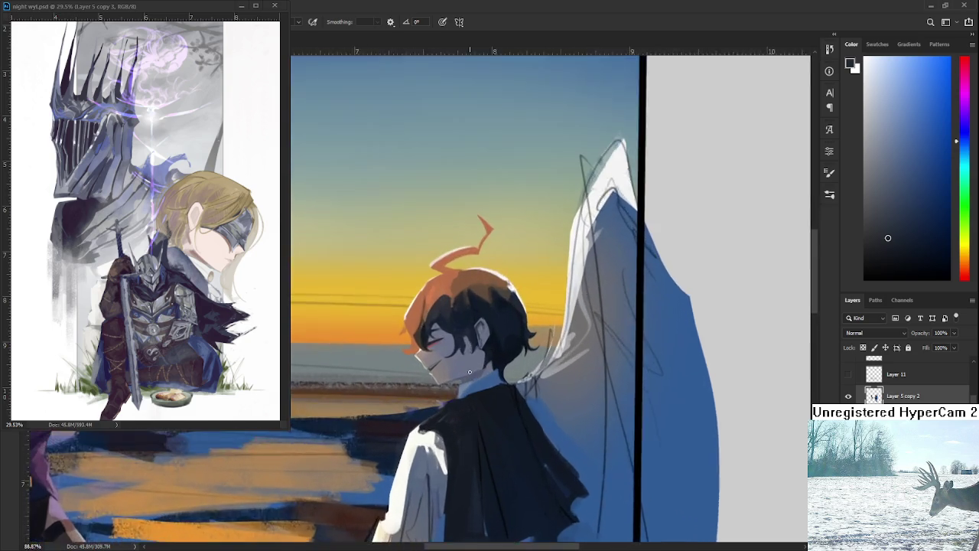
{"action": "scroll", "coordinate": [463, 338], "scroll_direction": "up", "scroll_amount": 2}
{"action": "key", "text": "r"}
{"action": "left_click_drag", "start_coordinate": [462, 339], "coordinate": [461, 485]}
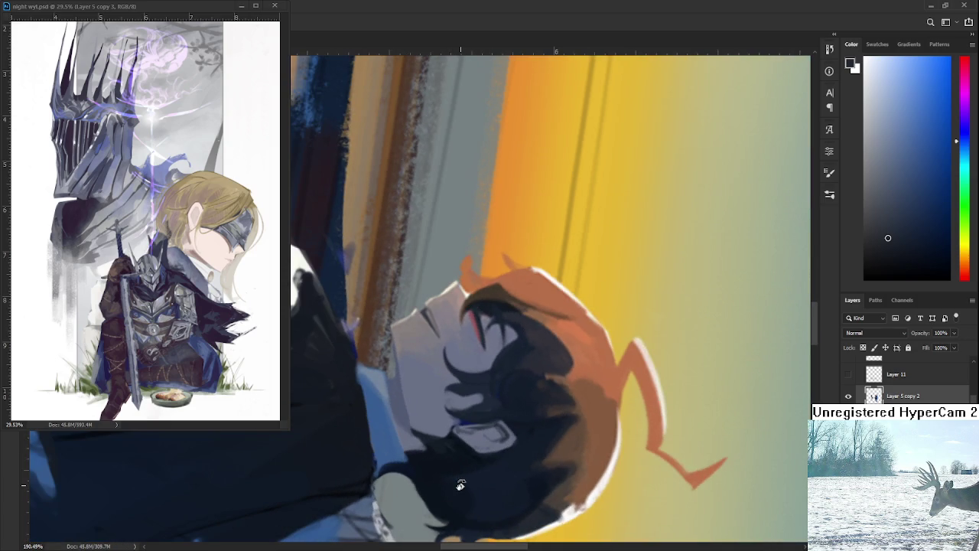
Sample greyish blues from the canvas, then zoom out and rotate the view further sideways
{"action": "key", "text": "b"}
{"action": "left_click", "coordinate": [398, 368], "text": "alt"}
{"action": "left_click", "coordinate": [409, 385], "text": "alt"}
{"action": "left_click", "coordinate": [398, 367], "text": "alt"}
{"action": "scroll", "coordinate": [397, 367], "scroll_direction": "down", "scroll_amount": 5}
{"action": "key", "text": "r"}
{"action": "mouse_move", "coordinate": [398, 367]}
{"action": "left_mouse_down"}
{"action": "mouse_move", "coordinate": [627, 437]}
{"action": "mouse_move", "coordinate": [631, 165]}
{"action": "left_mouse_up"}
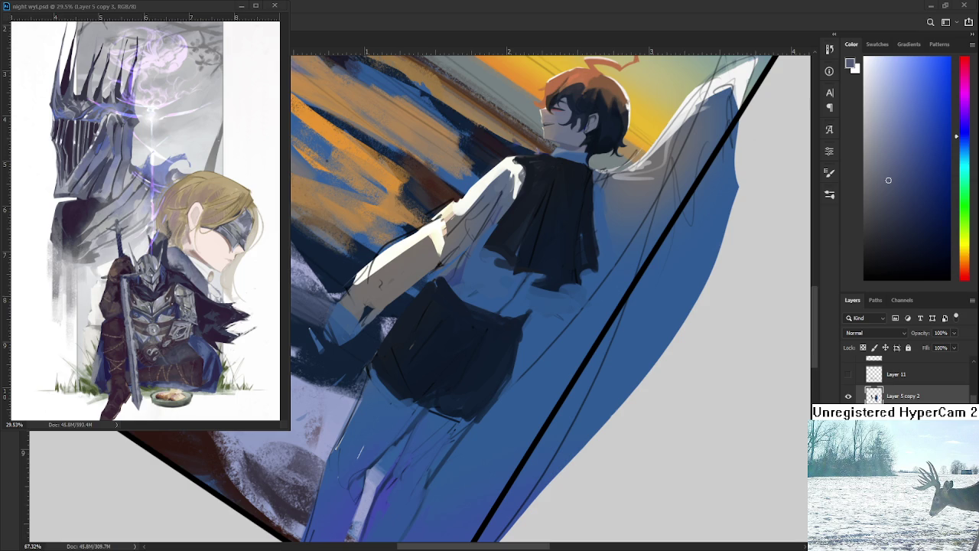
Rotate the canvas view back upright over the boy's head
{"action": "mouse_move", "coordinate": [530, 322]}
{"action": "left_mouse_down"}
{"action": "mouse_move", "coordinate": [463, 240]}
{"action": "mouse_move", "coordinate": [517, 358]}
{"action": "left_mouse_up"}
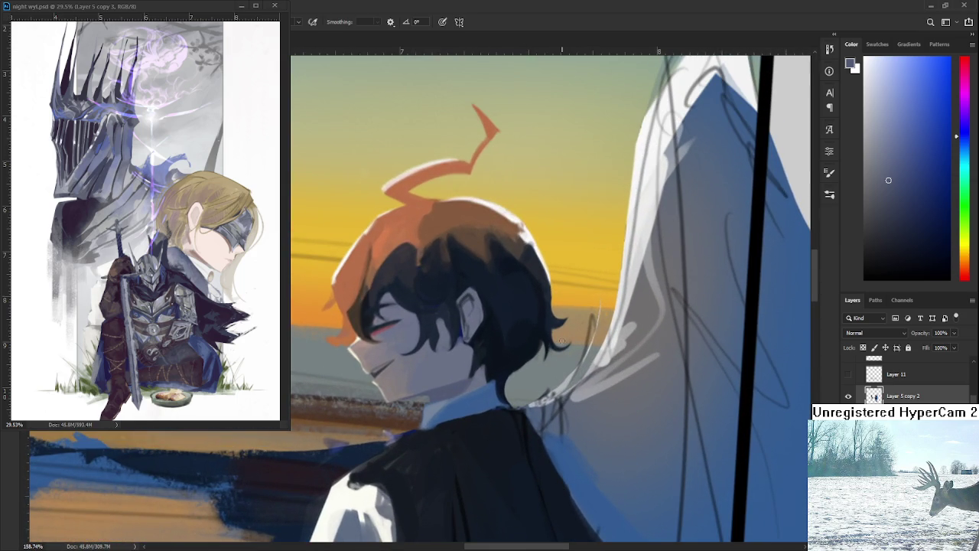
Sample the dark hair colour and paint a dark blue strand from under the ear down the neck
{"action": "left_click", "coordinate": [491, 361], "text": "alt"}
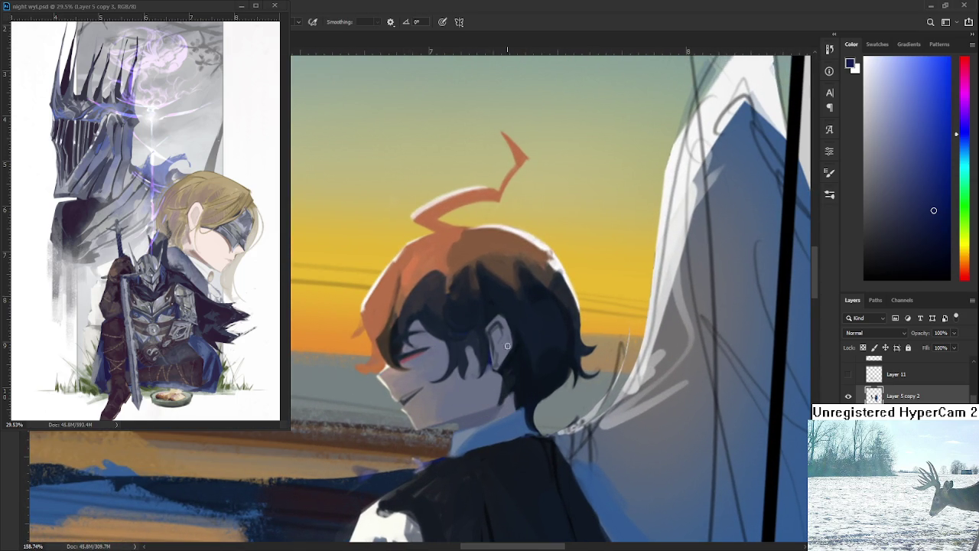
{"action": "left_click_drag", "start_coordinate": [513, 367], "coordinate": [532, 406]}
{"action": "left_click", "coordinate": [533, 373], "text": "alt"}
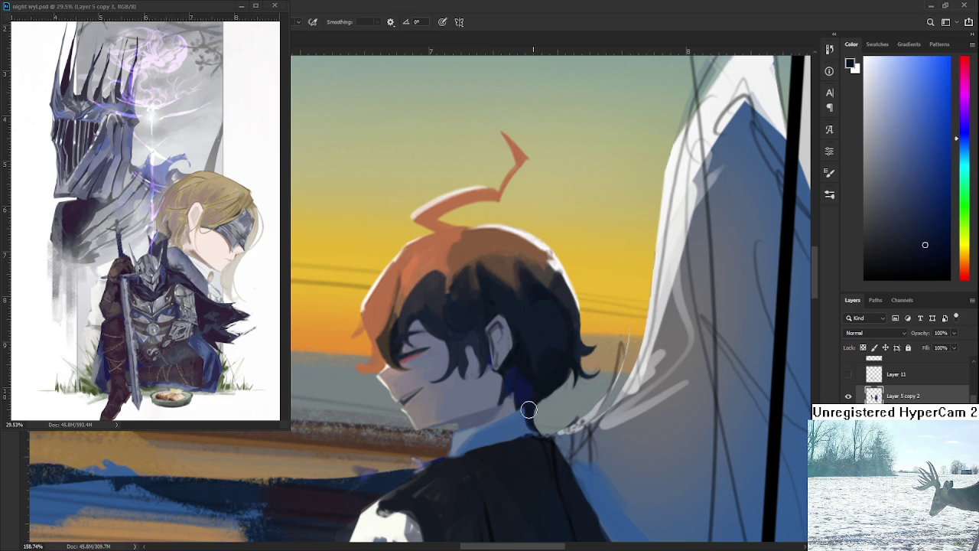
{"action": "left_click", "coordinate": [533, 387], "text": "alt"}
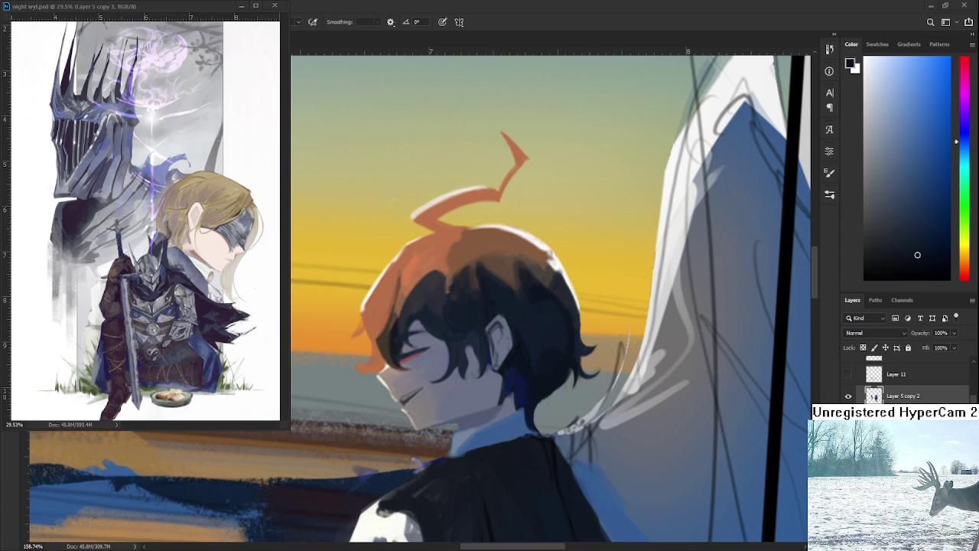
Pick a brighter blue in the Color panel and repaint the hair strand by the ear
{"action": "scroll", "coordinate": [519, 328], "scroll_direction": "up", "scroll_amount": 2}
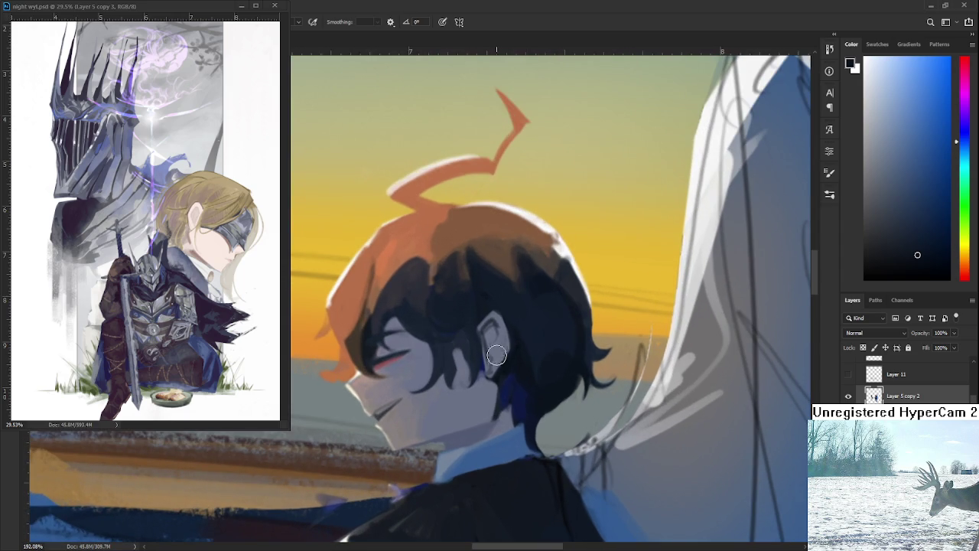
{"action": "left_click", "coordinate": [486, 359], "text": "alt"}
{"action": "scroll", "coordinate": [489, 361], "scroll_direction": "down", "scroll_amount": 3}
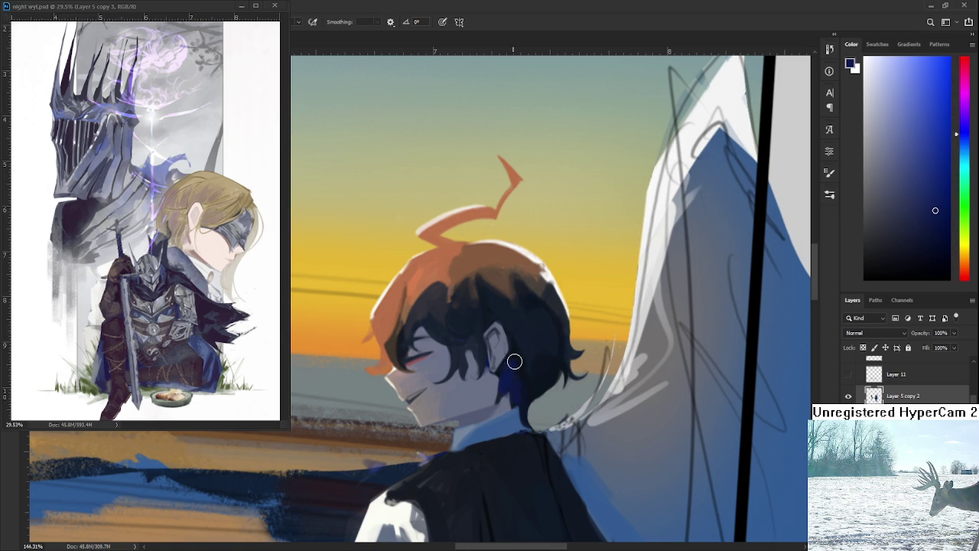
{"action": "left_click", "coordinate": [515, 365], "text": "alt"}
{"action": "left_click_drag", "start_coordinate": [929, 206], "coordinate": [933, 176]}
{"action": "left_click_drag", "start_coordinate": [509, 367], "coordinate": [504, 371]}
Repaint the strand by the ear with sampled grey-blue, then sample its dark navy
{"action": "left_click", "coordinate": [507, 388], "text": "alt"}
{"action": "left_click", "coordinate": [506, 394], "text": "alt"}
{"action": "left_click_drag", "start_coordinate": [508, 387], "coordinate": [504, 395]}
{"action": "left_click", "coordinate": [506, 375], "text": "alt"}
{"action": "left_click", "coordinate": [519, 361], "text": "alt"}
{"action": "left_click", "coordinate": [516, 368], "text": "alt"}
Sample near-black and dark navy hair tones around the ear for the strand
{"action": "left_click", "coordinate": [533, 378], "text": "alt"}
{"action": "left_click", "coordinate": [527, 372], "text": "alt"}
{"action": "left_click", "coordinate": [520, 391], "text": "alt"}
{"action": "left_click", "coordinate": [519, 393], "text": "alt"}
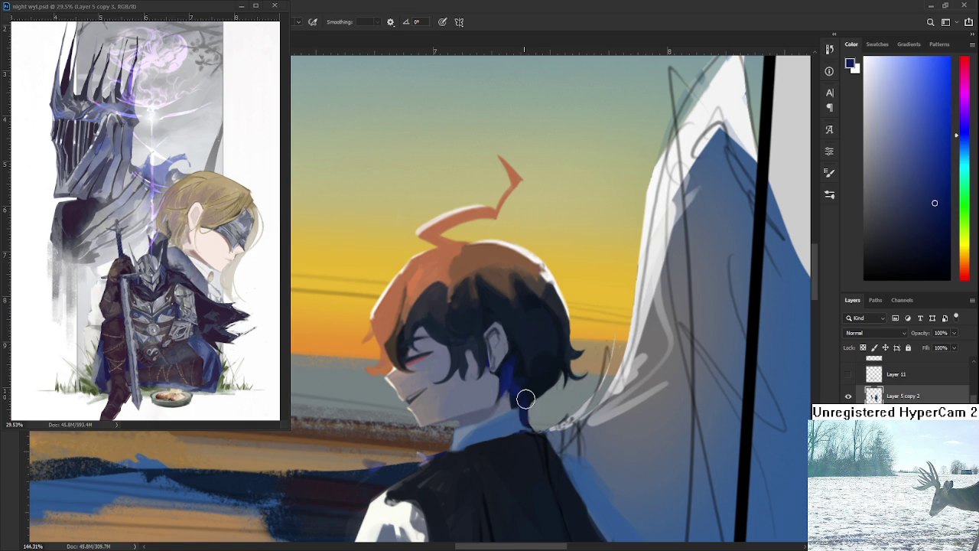
{"action": "left_click", "coordinate": [528, 392], "text": "alt"}
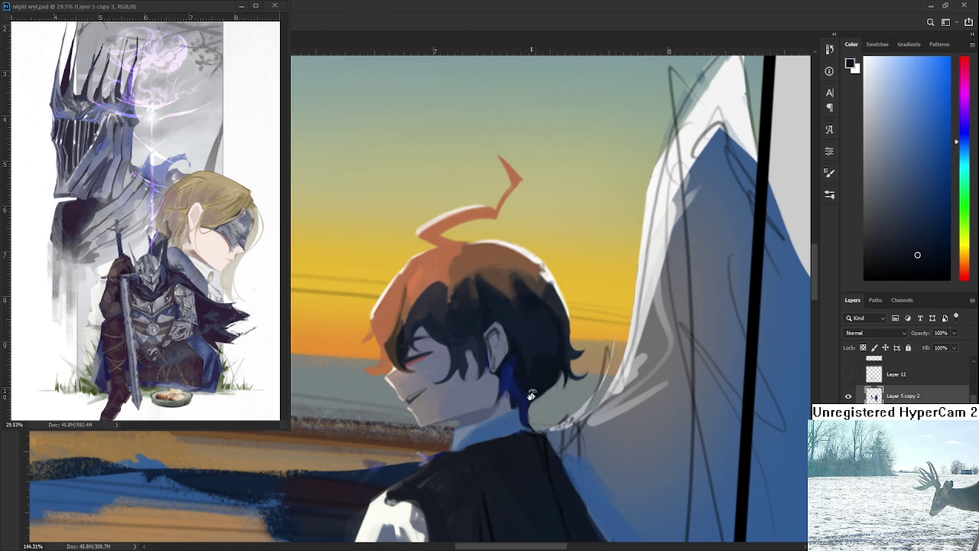
{"action": "left_click", "coordinate": [522, 399], "text": "alt"}
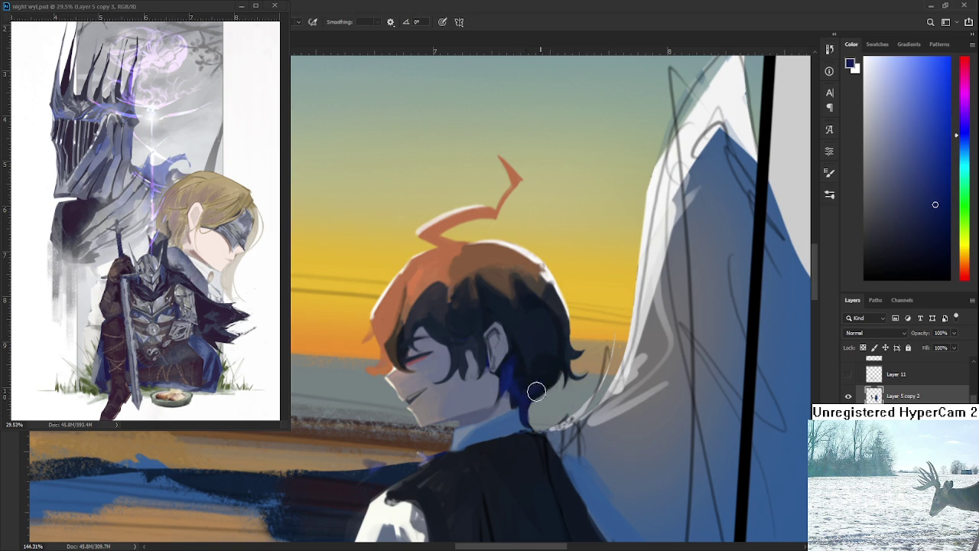
{"action": "left_click", "coordinate": [538, 382], "text": "alt"}
{"action": "left_click", "coordinate": [534, 386], "text": "alt"}
{"action": "left_click", "coordinate": [526, 369], "text": "alt"}
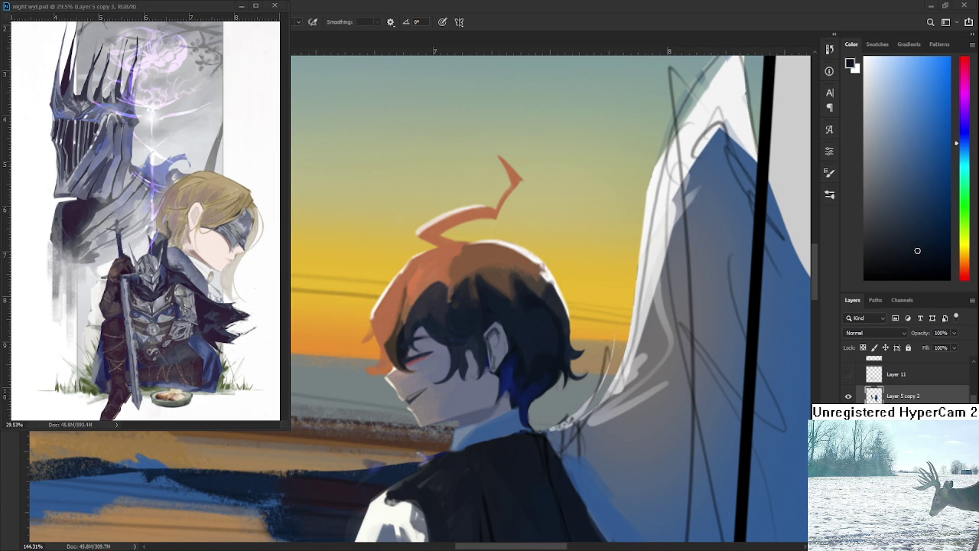
Zoom out to check the blue and orange brushwork across the sunset sea
{"action": "scroll", "coordinate": [527, 449], "scroll_direction": "down", "scroll_amount": 2}
{"action": "scroll", "coordinate": [528, 449], "scroll_direction": "down", "scroll_amount": 2}
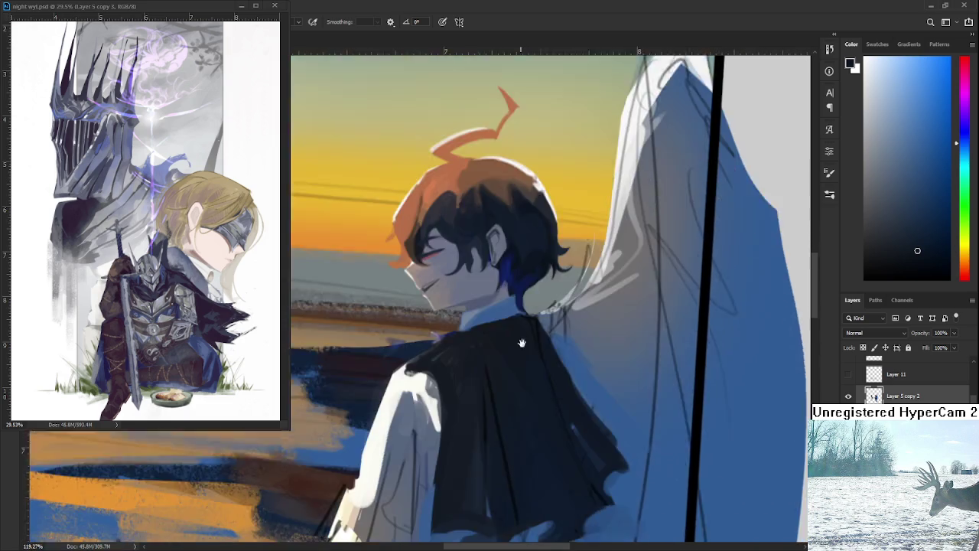
{"action": "scroll", "coordinate": [524, 375], "scroll_direction": "down", "scroll_amount": 2}
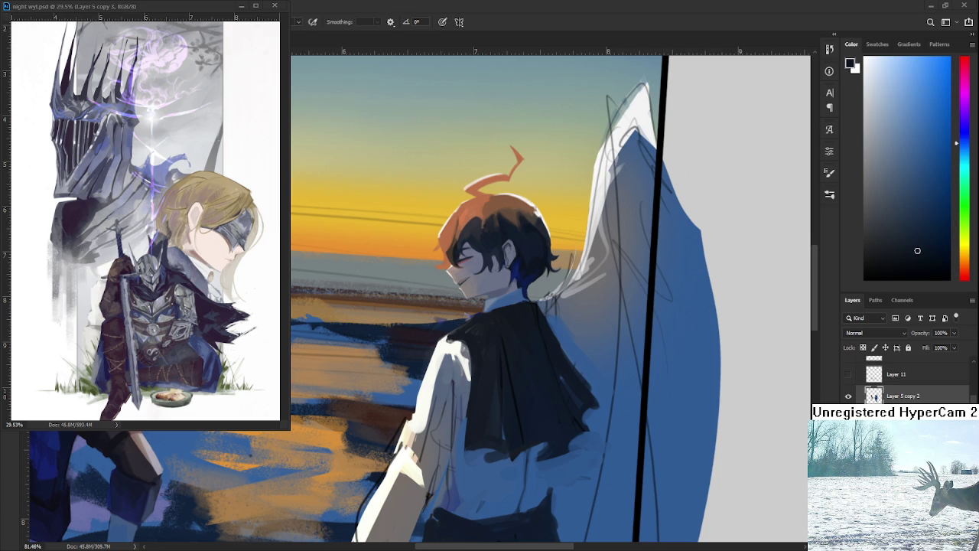
{"action": "scroll", "coordinate": [553, 372], "scroll_direction": "down", "scroll_amount": 2}
Zoom in on the boy and sample a colour from his figure for cape shading
{"action": "scroll", "coordinate": [555, 363], "scroll_direction": "down", "scroll_amount": 2}
{"action": "scroll", "coordinate": [559, 348], "scroll_direction": "down", "scroll_amount": 2}
{"action": "scroll", "coordinate": [559, 348], "scroll_direction": "up", "scroll_amount": 2}
{"action": "scroll", "coordinate": [547, 355], "scroll_direction": "up", "scroll_amount": 1}
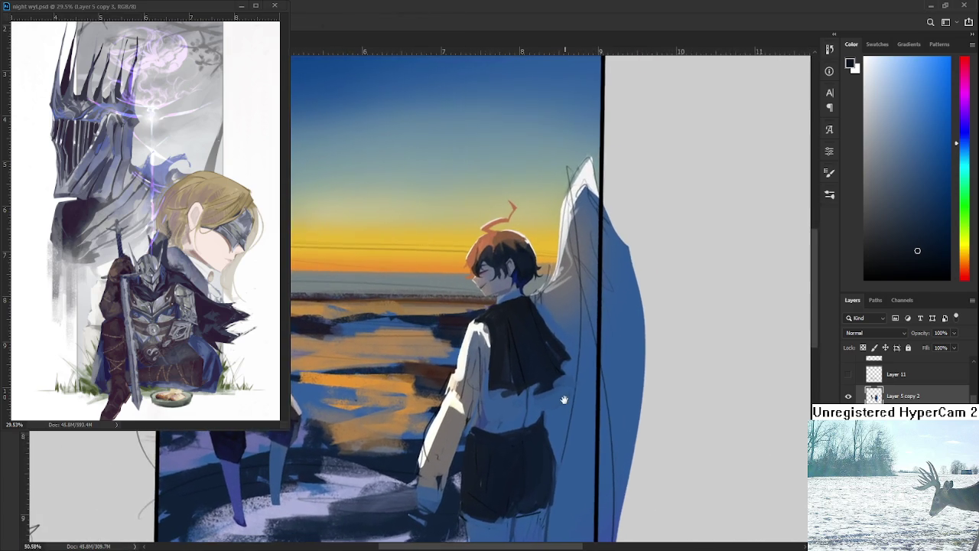
{"action": "scroll", "coordinate": [531, 364], "scroll_direction": "up", "scroll_amount": 1}
{"action": "scroll", "coordinate": [514, 374], "scroll_direction": "up", "scroll_amount": 1}
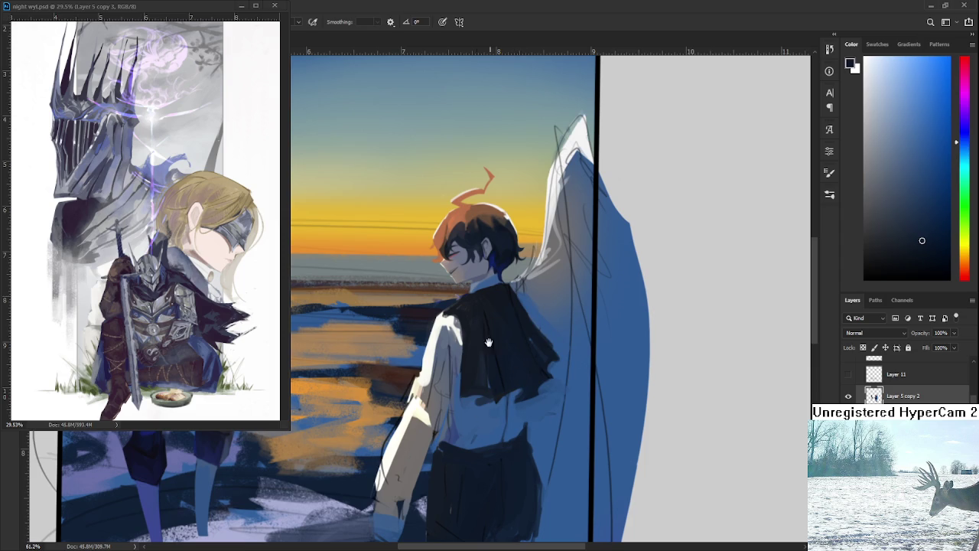
{"action": "scroll", "coordinate": [466, 371], "scroll_direction": "up", "scroll_amount": 1}
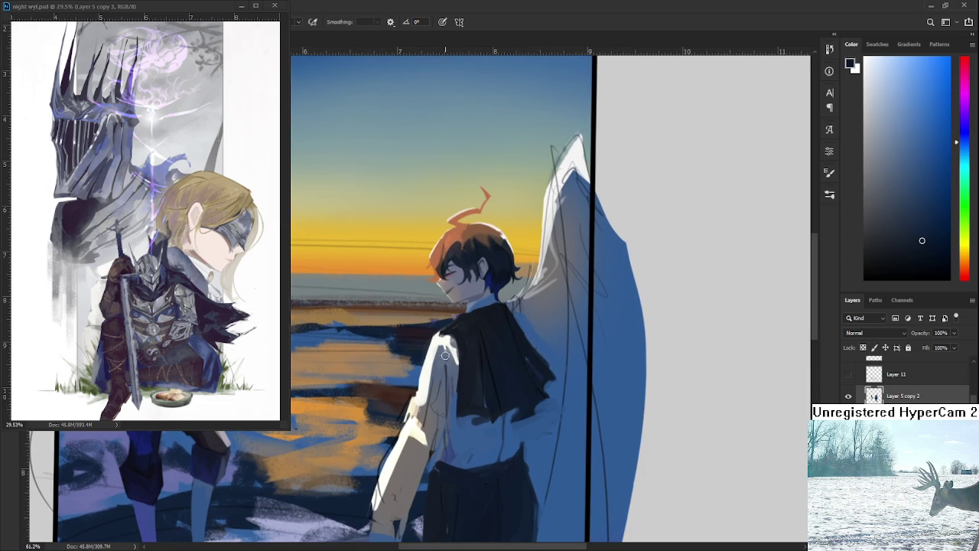
{"action": "left_click", "coordinate": [459, 364], "text": "alt"}
Zoom in and out to review the shaded black cape against the sea
{"action": "scroll", "coordinate": [481, 397], "scroll_direction": "down", "scroll_amount": 1}
{"action": "scroll", "coordinate": [481, 397], "scroll_direction": "down", "scroll_amount": 1}
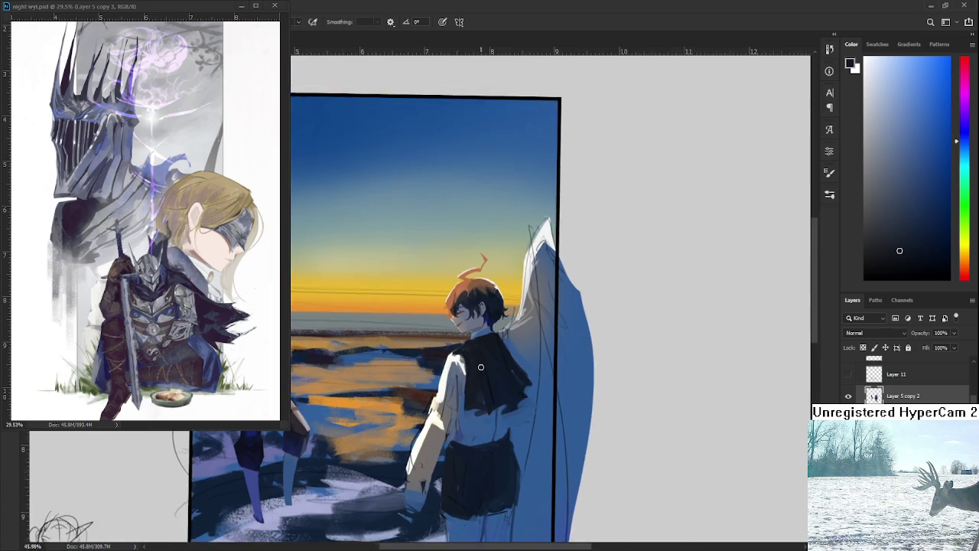
{"action": "scroll", "coordinate": [479, 377], "scroll_direction": "up", "scroll_amount": 3}
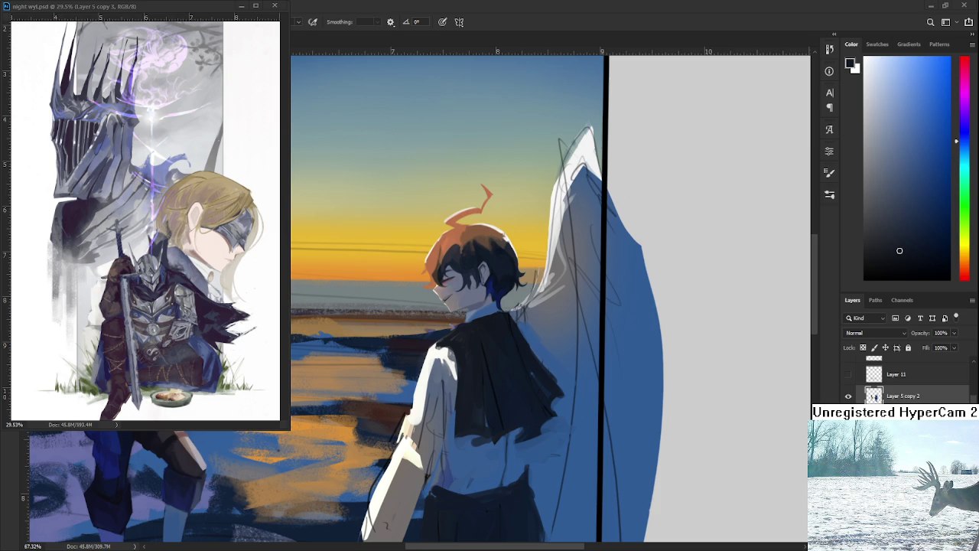
{"action": "scroll", "coordinate": [541, 421], "scroll_direction": "down", "scroll_amount": 2}
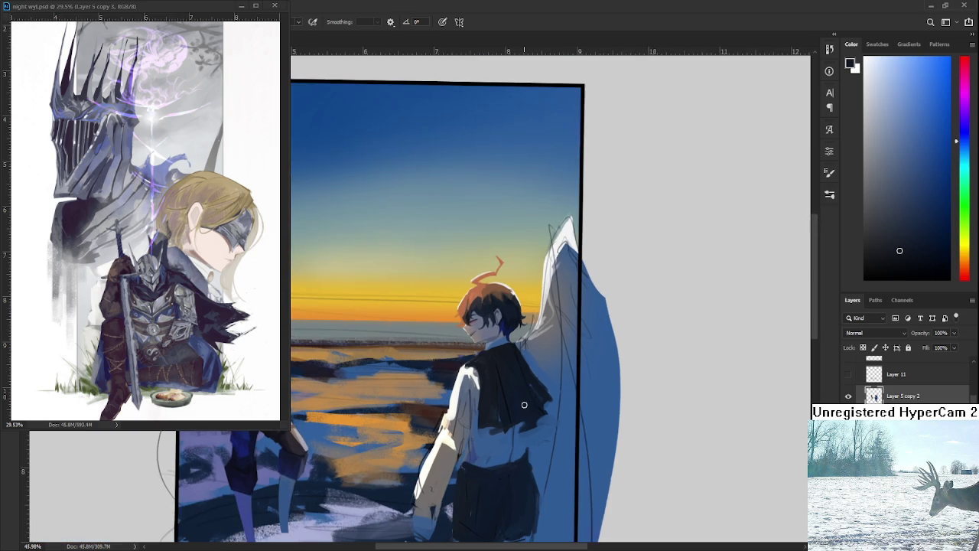
Shade the boy's shoulder and back with tones sampled from the painting
{"action": "left_click", "coordinate": [520, 340], "text": "alt"}
{"action": "left_click", "coordinate": [524, 367], "text": "alt"}
{"action": "left_click", "coordinate": [501, 398], "text": "alt"}
{"action": "left_click", "coordinate": [507, 370], "text": "alt"}
{"action": "left_click", "coordinate": [518, 387], "text": "alt"}
{"action": "left_click", "coordinate": [502, 424], "text": "alt"}
{"action": "left_click", "coordinate": [491, 433], "text": "alt"}
{"action": "left_click", "coordinate": [501, 433], "text": "alt"}
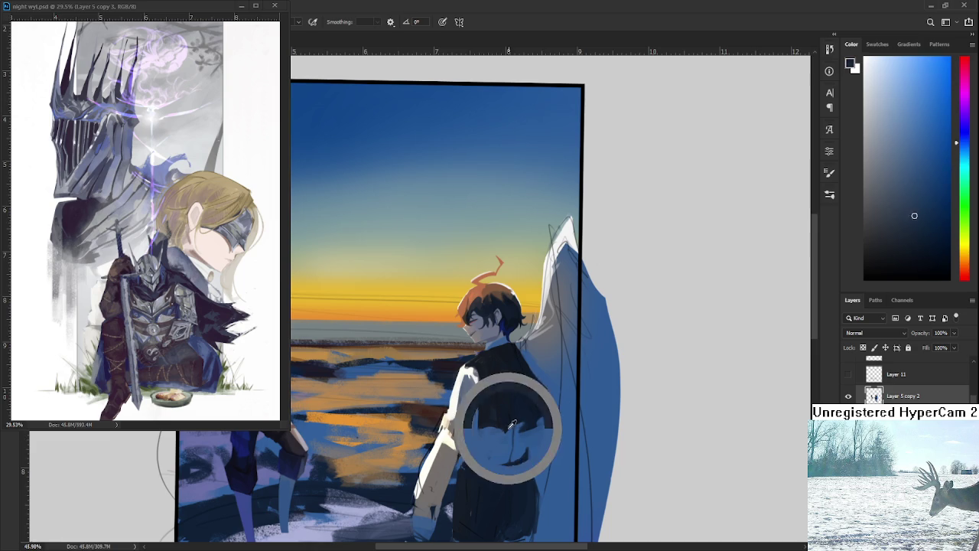
{"action": "left_click", "coordinate": [505, 367], "text": "alt"}
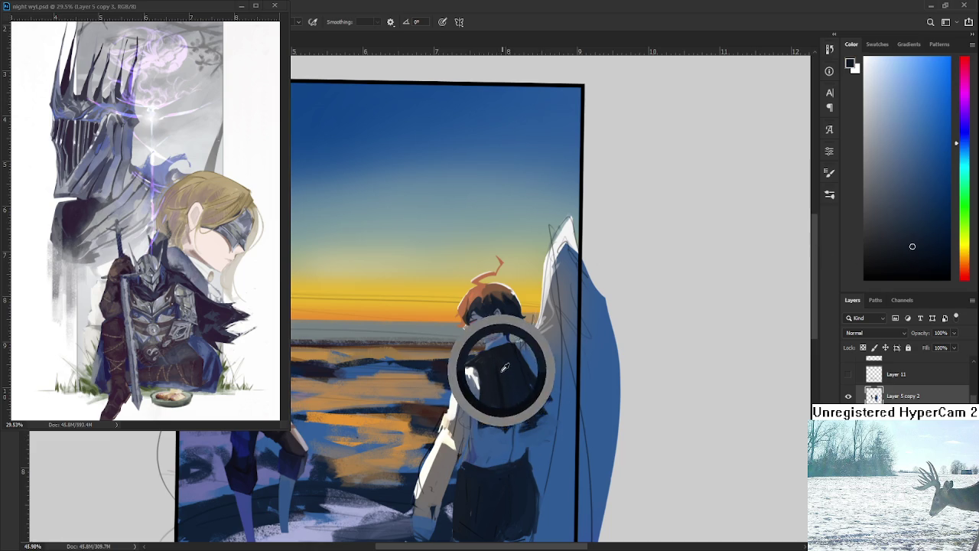
{"action": "left_click", "coordinate": [511, 421], "text": "alt"}
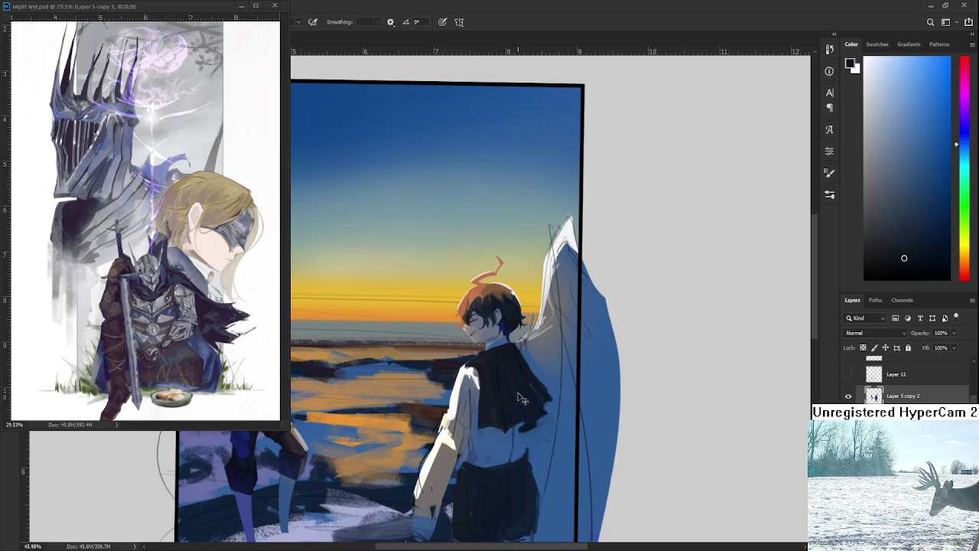
{"action": "left_click", "coordinate": [531, 407], "text": "alt"}
{"action": "left_click", "coordinate": [525, 405], "text": "alt"}
{"action": "left_click", "coordinate": [529, 378], "text": "alt"}
Deepen the boy's cape with dark tones sampled from the cape
{"action": "scroll", "coordinate": [532, 376], "scroll_direction": "down", "scroll_amount": 2}
{"action": "scroll", "coordinate": [532, 377], "scroll_direction": "down", "scroll_amount": 2}
{"action": "scroll", "coordinate": [532, 376], "scroll_direction": "up", "scroll_amount": 5}
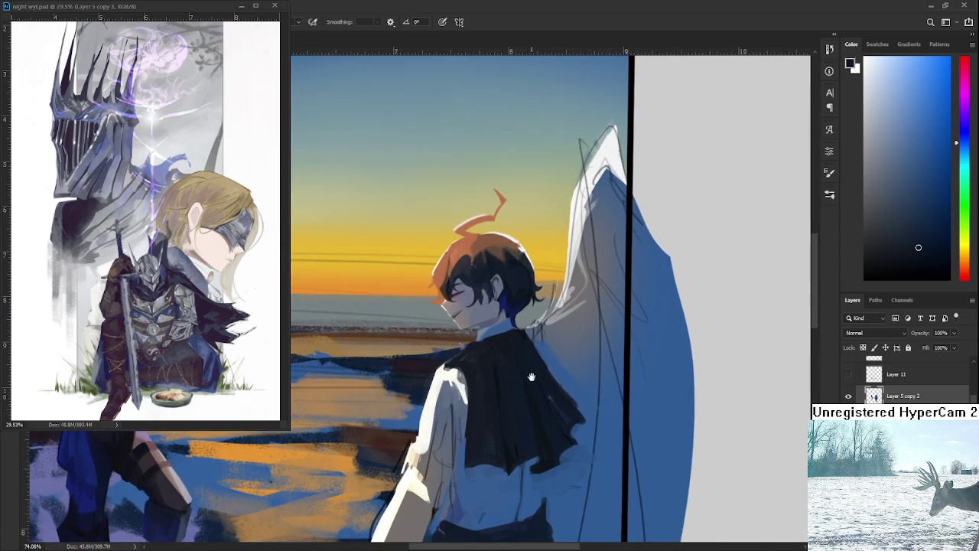
{"action": "scroll", "coordinate": [531, 376], "scroll_direction": "down", "scroll_amount": 1}
{"action": "scroll", "coordinate": [528, 373], "scroll_direction": "down", "scroll_amount": 1}
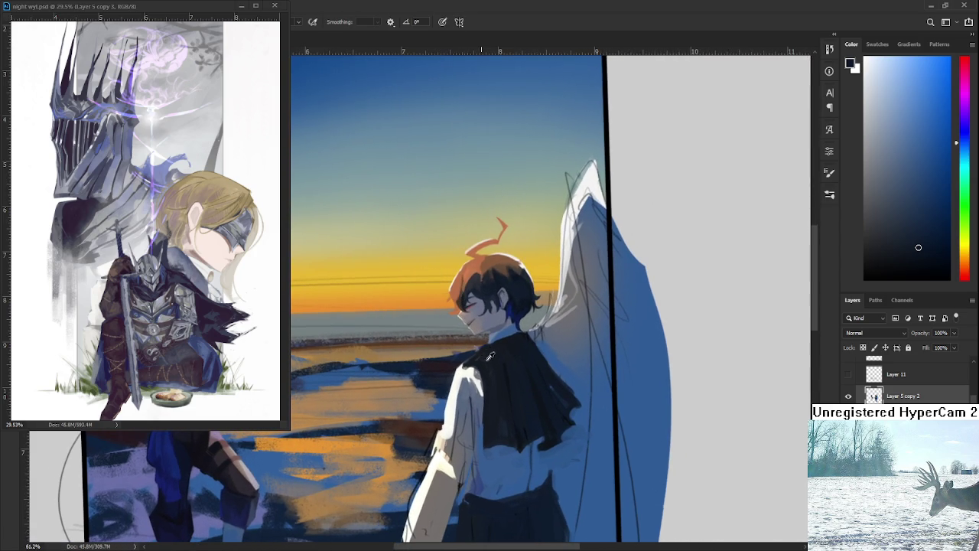
{"action": "left_click", "coordinate": [512, 420], "text": "alt"}
{"action": "left_click", "coordinate": [506, 372], "text": "alt"}
Paint the back of the white shirt with sampled dark blues
{"action": "left_click_drag", "start_coordinate": [507, 364], "coordinate": [488, 327]}
{"action": "left_click", "coordinate": [511, 394], "text": "alt"}
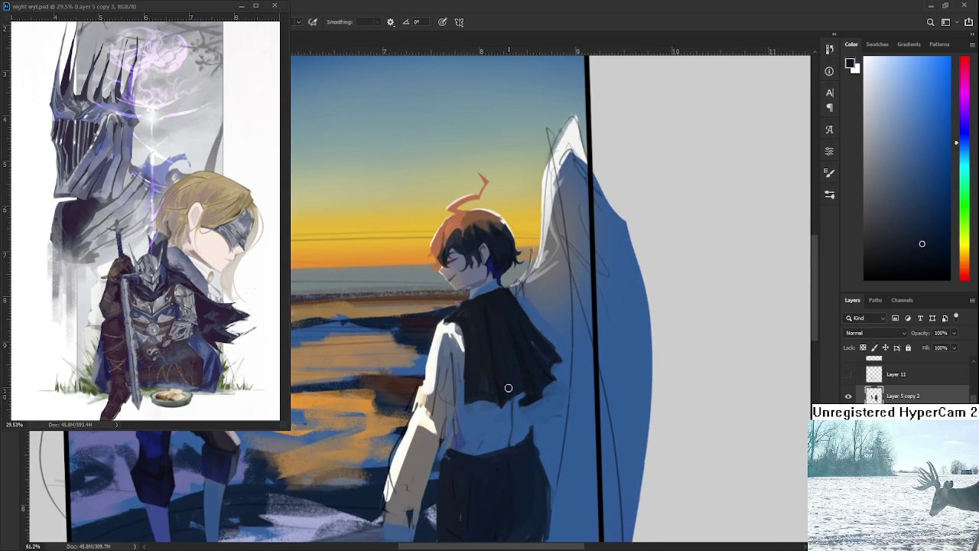
{"action": "left_click", "coordinate": [476, 320], "text": "alt"}
{"action": "left_click", "coordinate": [491, 319], "text": "alt"}
{"action": "left_click", "coordinate": [509, 349], "text": "alt"}
{"action": "left_click", "coordinate": [498, 338], "text": "alt"}
{"action": "left_click", "coordinate": [501, 340], "text": "alt"}
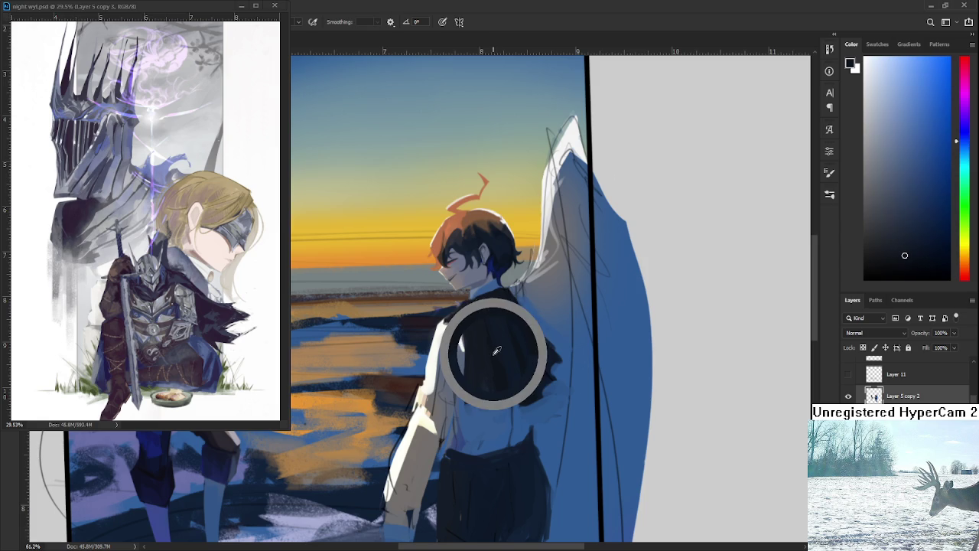
{"action": "left_click", "coordinate": [483, 332], "text": "alt"}
{"action": "left_click", "coordinate": [499, 364], "text": "alt"}
Blend lighter and deeper shirt blues and the cape's dark colour where cape meets shirt
{"action": "left_click", "coordinate": [506, 386], "text": "alt"}
{"action": "left_click", "coordinate": [521, 362], "text": "alt"}
{"action": "left_click", "coordinate": [508, 379], "text": "alt"}
{"action": "left_click", "coordinate": [512, 354], "text": "alt"}
{"action": "left_click", "coordinate": [531, 375], "text": "alt"}
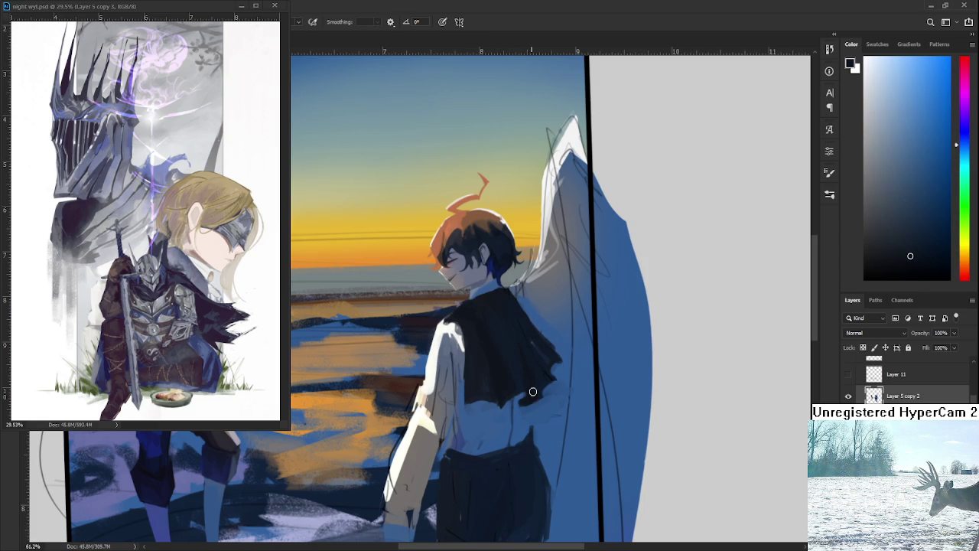
{"action": "left_click", "coordinate": [504, 333], "text": "alt"}
{"action": "left_click", "coordinate": [522, 331], "text": "alt"}
{"action": "left_click", "coordinate": [555, 351], "text": "alt"}
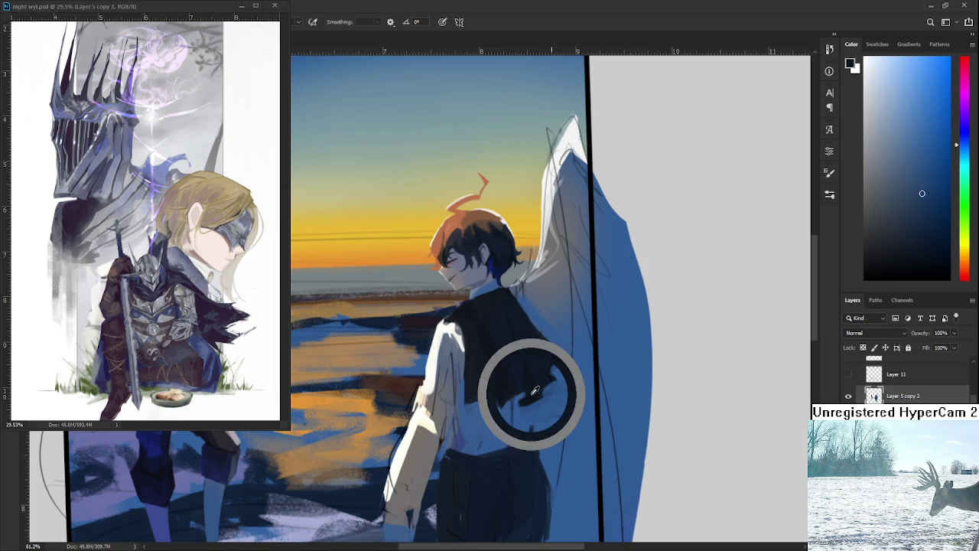
{"action": "left_click", "coordinate": [505, 344], "text": "alt"}
{"action": "left_click", "coordinate": [520, 364], "text": "alt"}
{"action": "left_click", "coordinate": [531, 357], "text": "alt"}
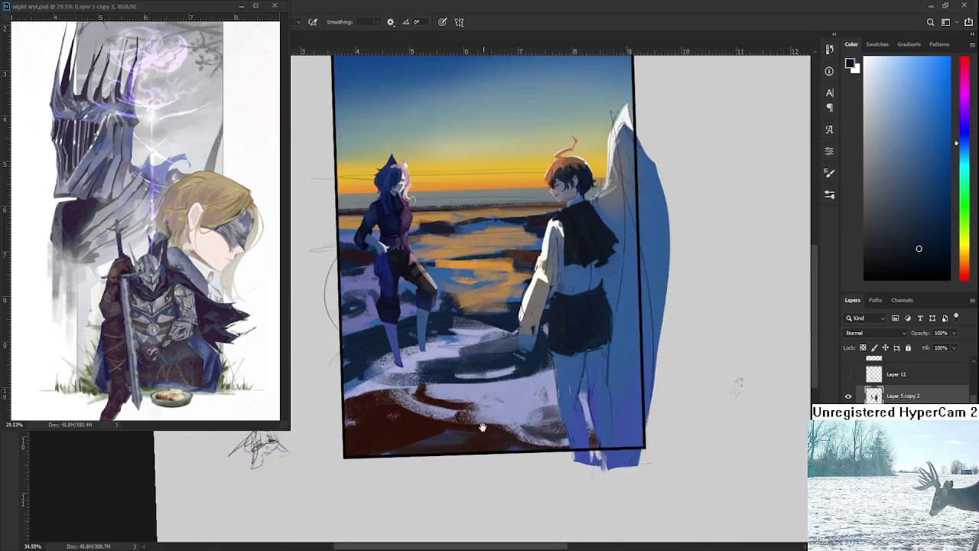
Draw a small fish doodle with a pointed fin beside the margin sketches
{"action": "left_click_drag", "start_coordinate": [560, 446], "coordinate": [410, 426]}
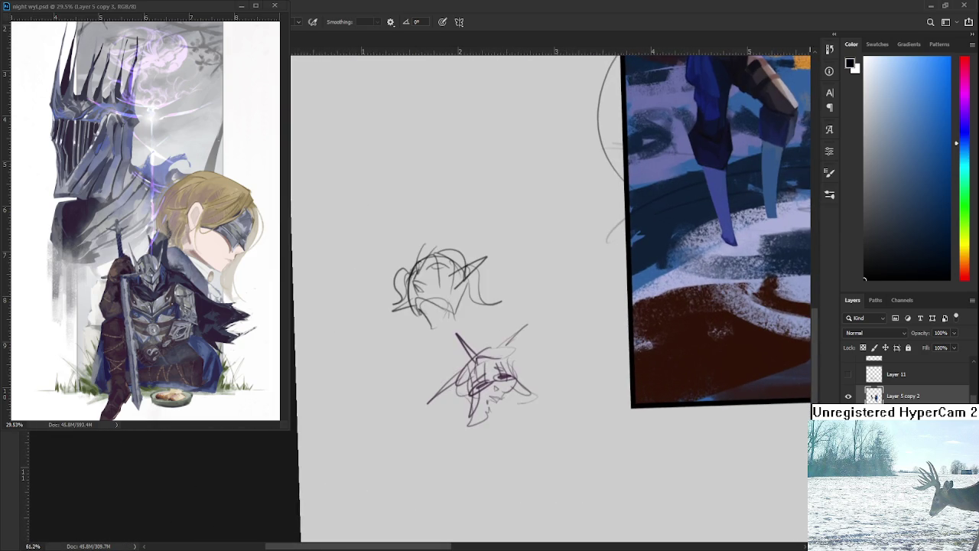
{"action": "mouse_move", "coordinate": [394, 390]}
{"action": "left_mouse_down"}
{"action": "mouse_move", "coordinate": [452, 367]}
{"action": "mouse_move", "coordinate": [405, 417]}
{"action": "left_mouse_up"}
{"action": "key", "text": "ctrl+z"}
{"action": "mouse_move", "coordinate": [454, 375]}
{"action": "left_mouse_down"}
{"action": "mouse_move", "coordinate": [409, 391]}
{"action": "mouse_move", "coordinate": [449, 399]}
{"action": "mouse_move", "coordinate": [440, 397]}
{"action": "mouse_move", "coordinate": [450, 411]}
{"action": "left_mouse_up"}
{"action": "mouse_move", "coordinate": [432, 375]}
{"action": "left_mouse_down"}
{"action": "mouse_move", "coordinate": [445, 373]}
{"action": "mouse_move", "coordinate": [437, 382]}
{"action": "left_mouse_up"}
Zoom out and rotate the view to frame the whole sunset painting again
{"action": "scroll", "coordinate": [497, 260], "scroll_direction": "down", "scroll_amount": 3}
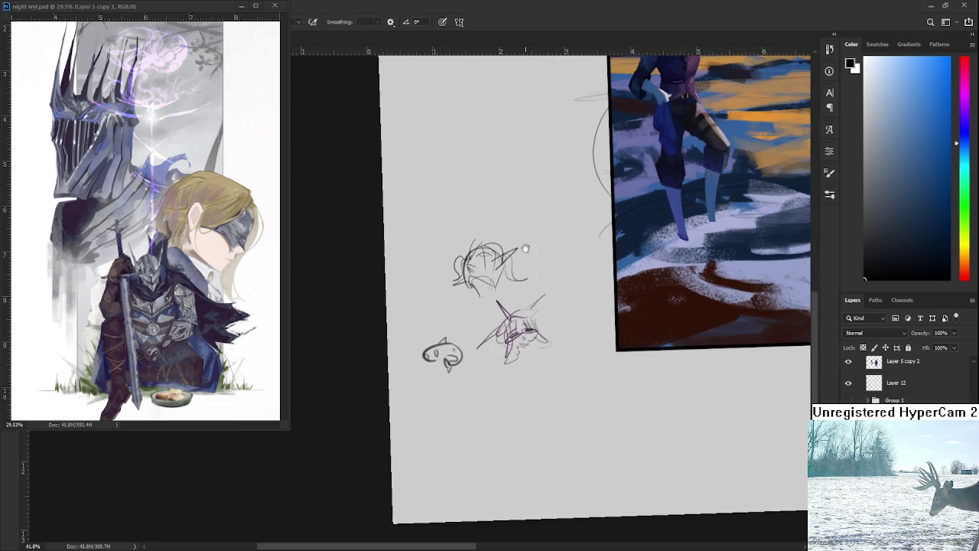
{"action": "mouse_move", "coordinate": [518, 262]}
{"action": "left_mouse_down"}
{"action": "mouse_move", "coordinate": [471, 284]}
{"action": "mouse_move", "coordinate": [458, 332]}
{"action": "left_mouse_up"}
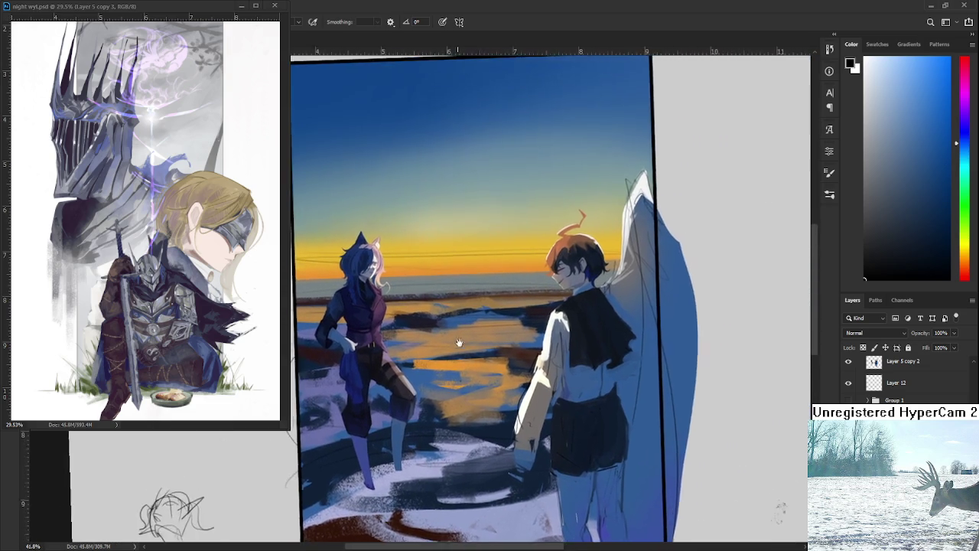
{"action": "scroll", "coordinate": [475, 337], "scroll_direction": "up", "scroll_amount": 2}
{"action": "scroll", "coordinate": [507, 363], "scroll_direction": "up", "scroll_amount": 2}
{"action": "mouse_move", "coordinate": [519, 372]}
{"action": "left_mouse_down"}
{"action": "mouse_move", "coordinate": [533, 332]}
{"action": "mouse_move", "coordinate": [643, 361]}
{"action": "left_mouse_up"}
{"action": "scroll", "coordinate": [902, 380], "scroll_direction": "down", "scroll_amount": 3}
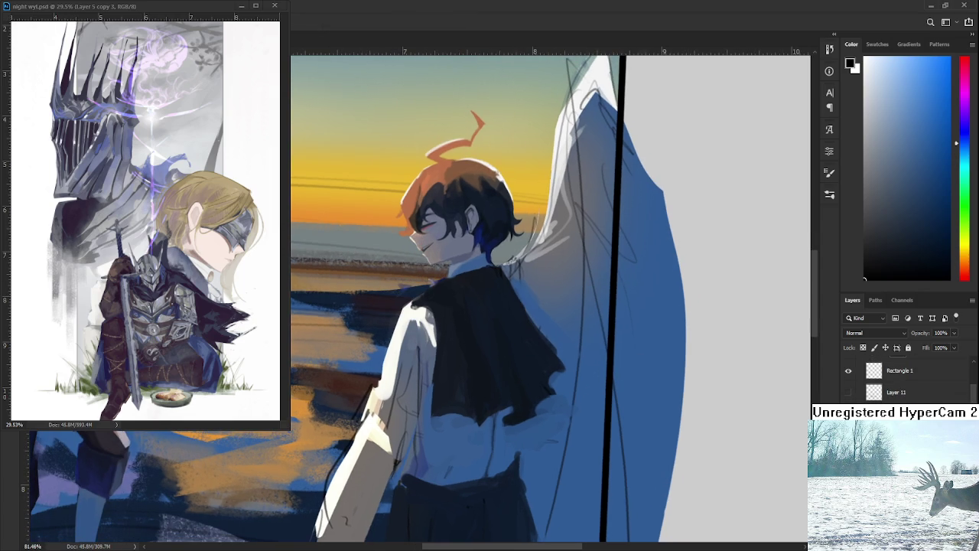
Compare with the figure hidden, then sample dark blues from along the cape
{"action": "key", "text": "ctrl+comma"}
{"action": "key", "text": "ctrl+comma"}
{"action": "key", "text": "b"}
{"action": "left_click", "coordinate": [476, 353], "text": "alt"}
{"action": "left_click", "coordinate": [486, 334], "text": "alt"}
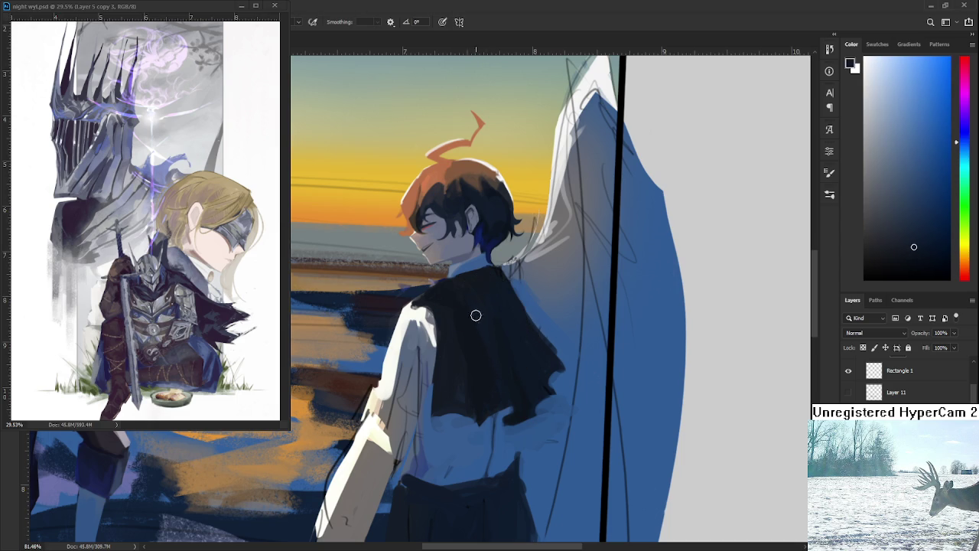
{"action": "left_click", "coordinate": [484, 373], "text": "alt"}
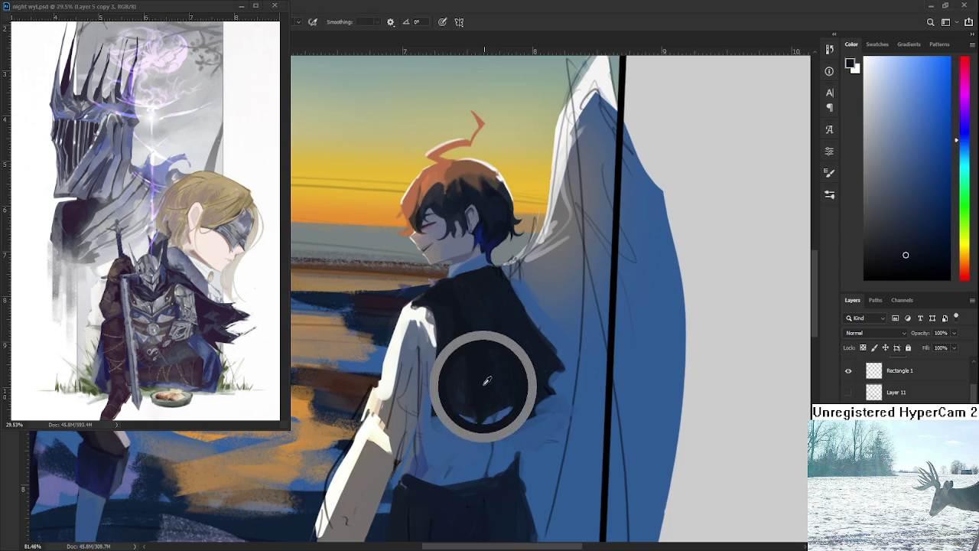
{"action": "left_click_drag", "start_coordinate": [484, 374], "coordinate": [487, 420]}
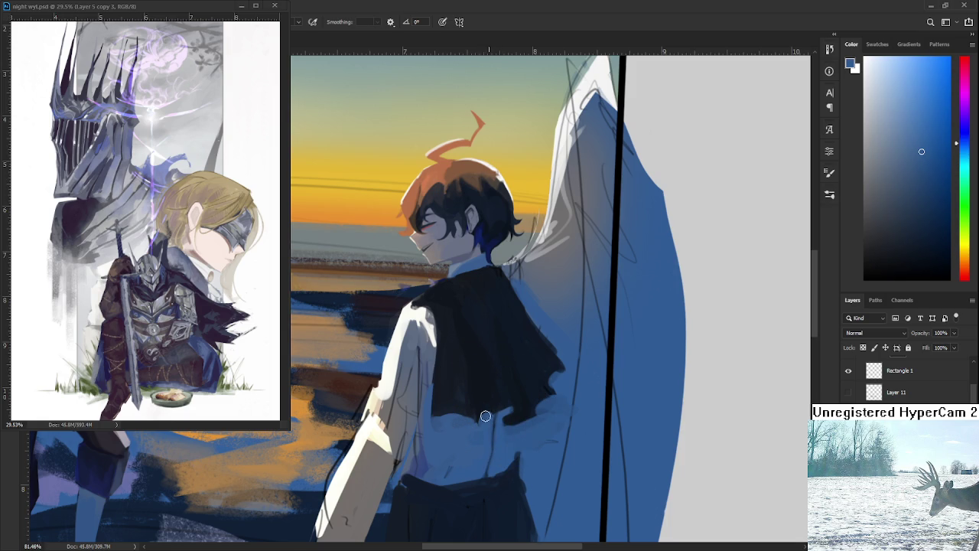
{"action": "scroll", "coordinate": [516, 378], "scroll_direction": "down", "scroll_amount": 2}
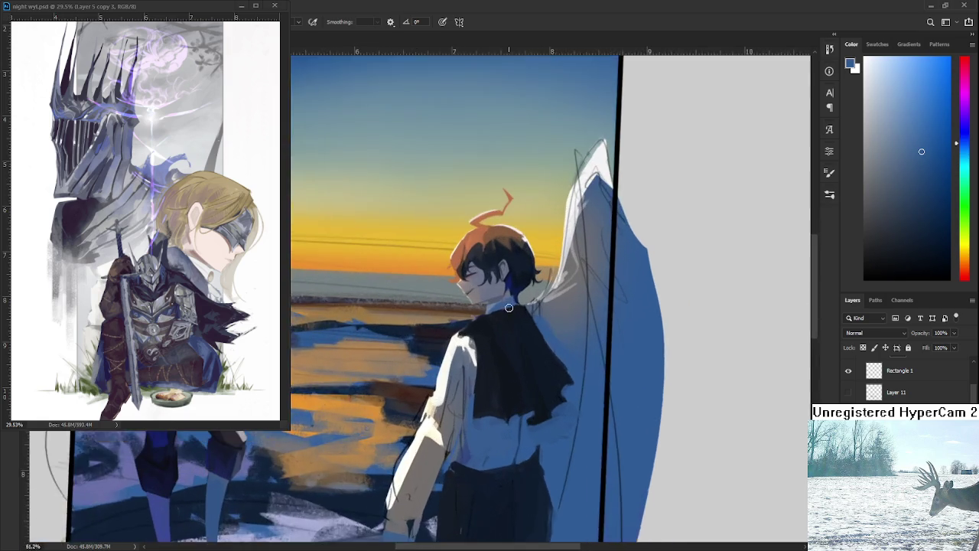
{"action": "scroll", "coordinate": [512, 309], "scroll_direction": "up", "scroll_amount": 2}
Paint the neck and collar with a smaller brush using skin and near-black tones, cleaning edges with the eraser
{"action": "left_click", "coordinate": [490, 306], "text": "alt"}
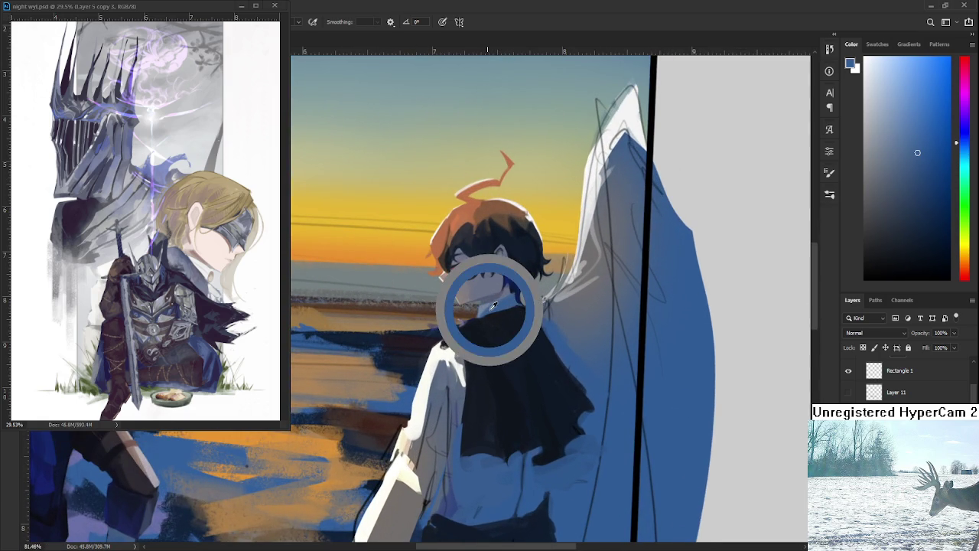
{"action": "key", "text": "bracketleft"}
{"action": "key", "text": "bracketleft"}
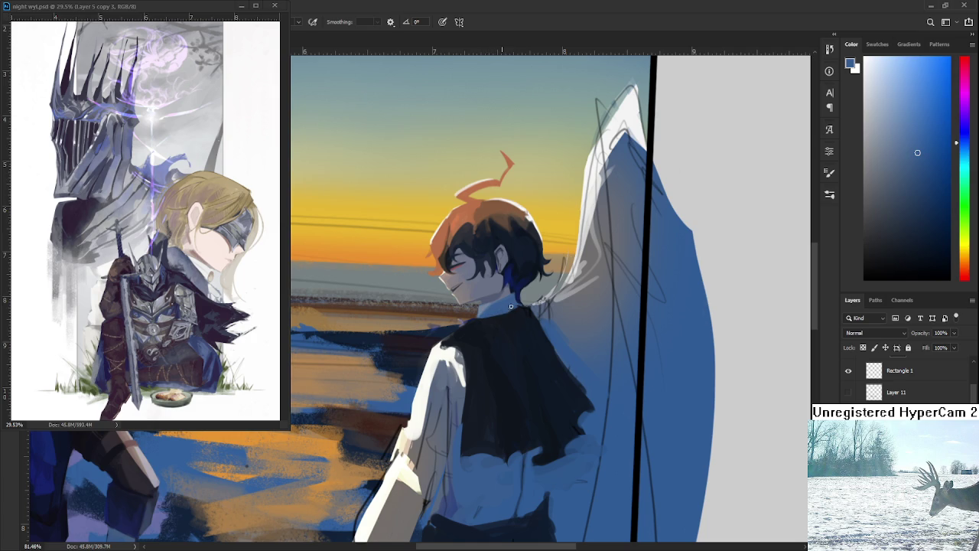
{"action": "left_click", "coordinate": [491, 316], "text": "alt"}
{"action": "key", "text": "e"}
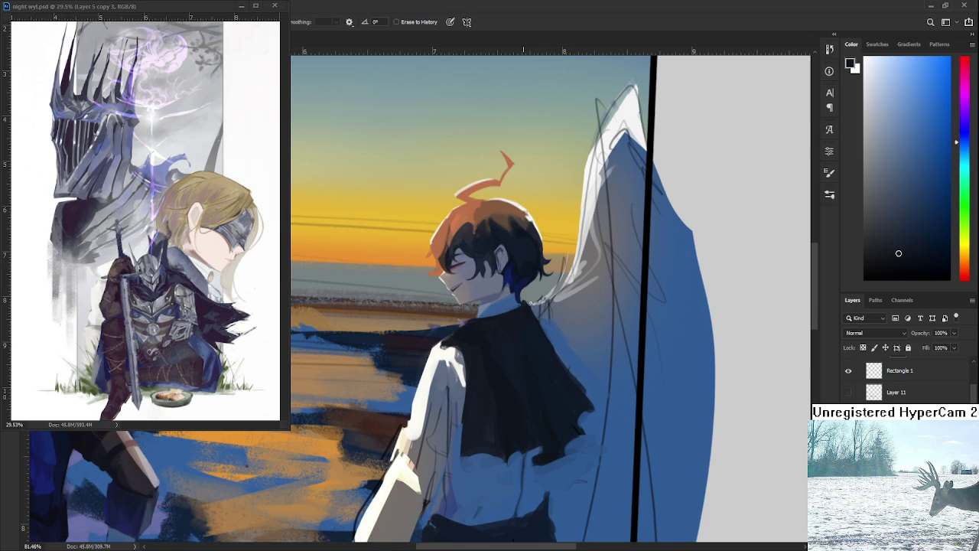
{"action": "key", "text": "b"}
{"action": "left_click", "coordinate": [528, 316], "text": "alt"}
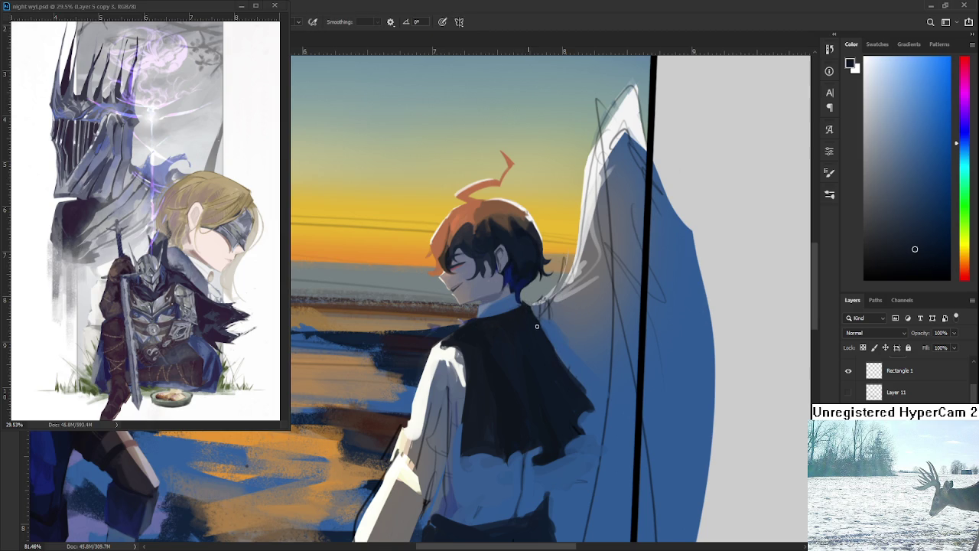
Rotate the canvas view and zoom in on the boy's shoulder
{"action": "key", "text": "r"}
{"action": "mouse_move", "coordinate": [550, 387]}
{"action": "left_mouse_down"}
{"action": "mouse_move", "coordinate": [560, 387]}
{"action": "mouse_move", "coordinate": [498, 311]}
{"action": "left_mouse_up"}
{"action": "scroll", "coordinate": [498, 311], "scroll_direction": "up", "scroll_amount": 2}
{"action": "scroll", "coordinate": [498, 311], "scroll_direction": "up", "scroll_amount": 2}
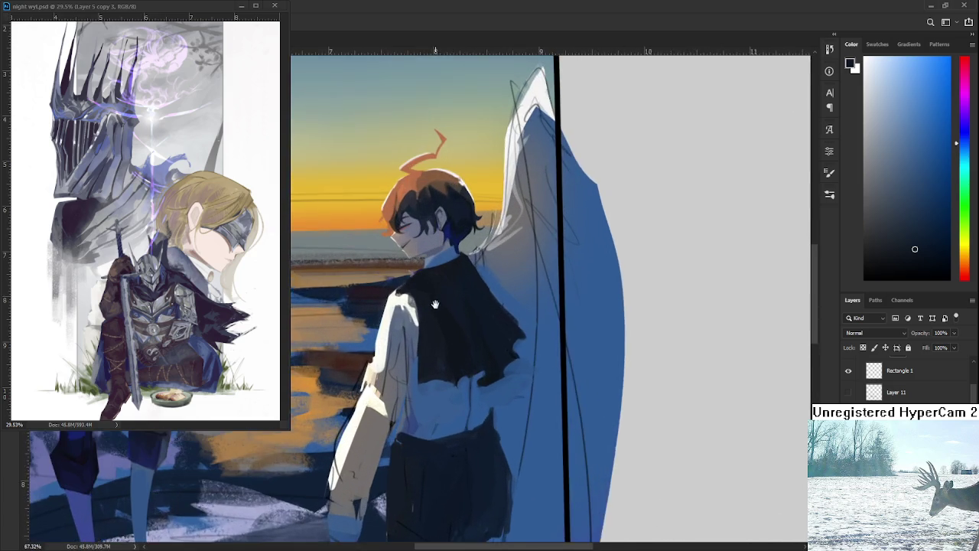
{"action": "scroll", "coordinate": [498, 311], "scroll_direction": "up", "scroll_amount": 2}
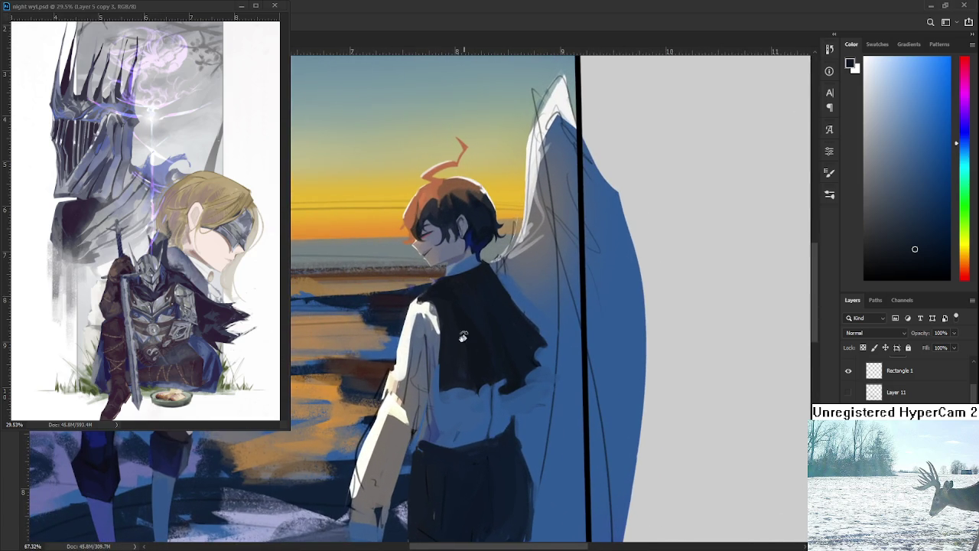
{"action": "scroll", "coordinate": [465, 354], "scroll_direction": "up", "scroll_amount": 1}
{"action": "left_click_drag", "start_coordinate": [465, 354], "coordinate": [472, 324]}
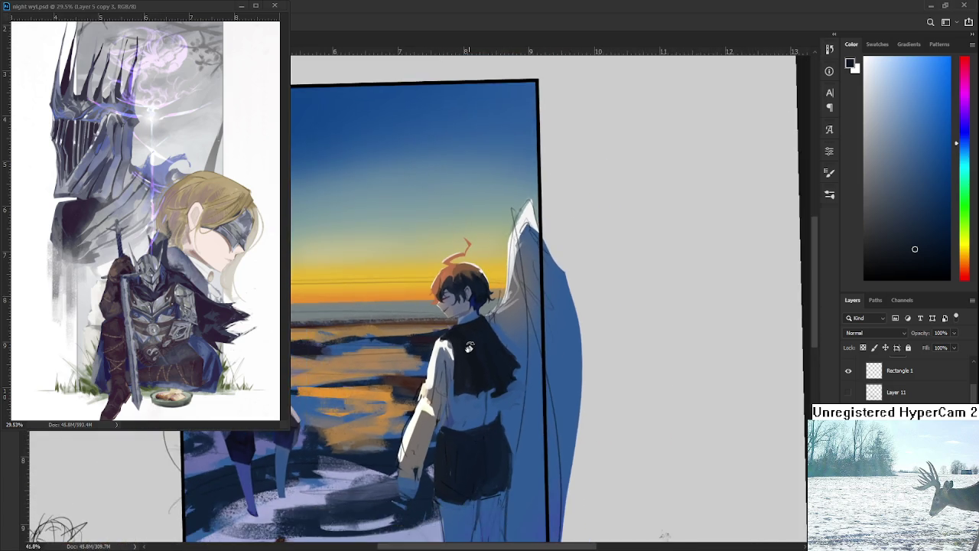
Refine the cape's shoulder edge by alternating brush and eraser with sampled dark colour
{"action": "key", "text": "b"}
{"action": "left_click", "coordinate": [448, 341], "text": "alt"}
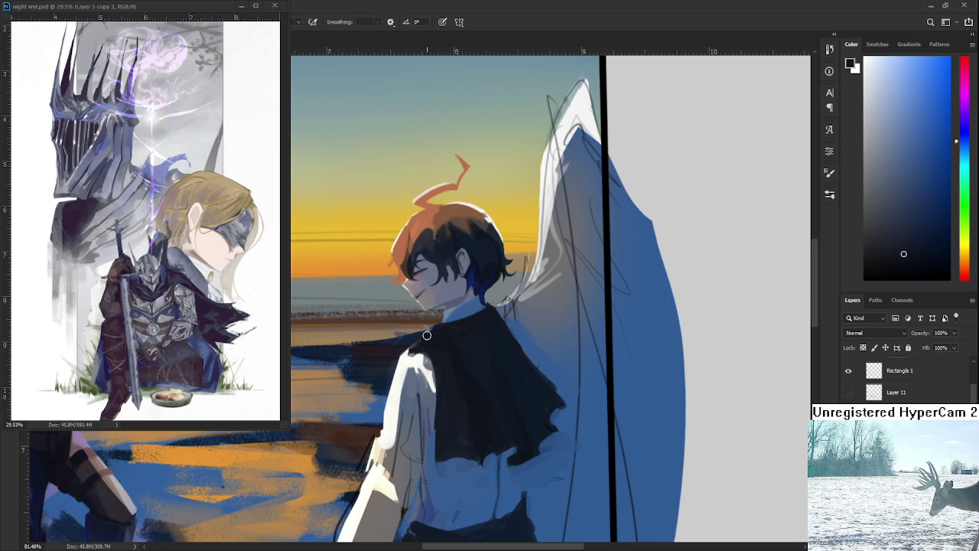
{"action": "key", "text": "e"}
{"action": "key", "text": "b"}
{"action": "mouse_move", "coordinate": [405, 344]}
{"action": "left_mouse_down"}
{"action": "mouse_move", "coordinate": [431, 343]}
{"action": "mouse_move", "coordinate": [420, 389]}
{"action": "left_mouse_up"}
{"action": "key", "text": "e"}
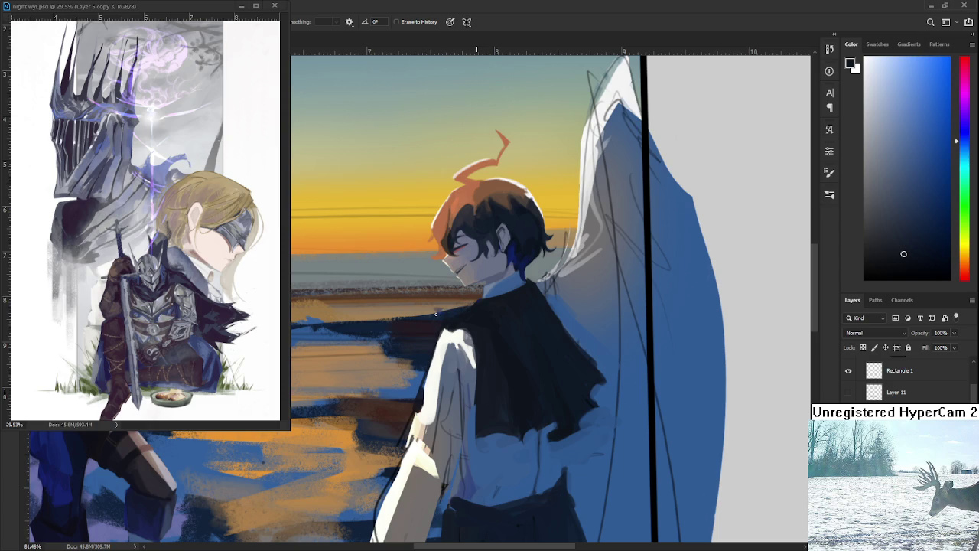
{"action": "key", "text": "b"}
{"action": "left_click", "coordinate": [489, 340], "text": "alt"}
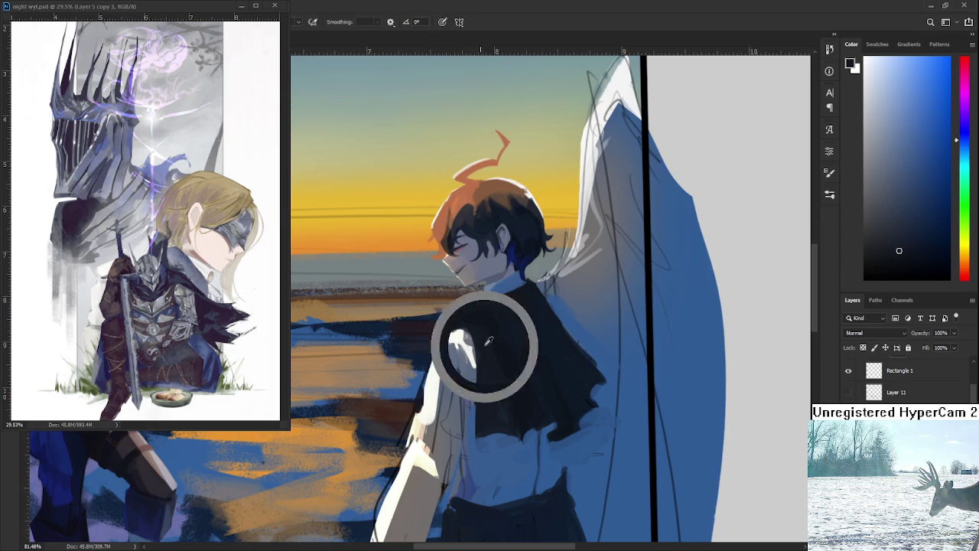
Paint the cape edge with sampled dark blue, greyish-blue and near-black tones
{"action": "left_click", "coordinate": [479, 344], "text": "alt"}
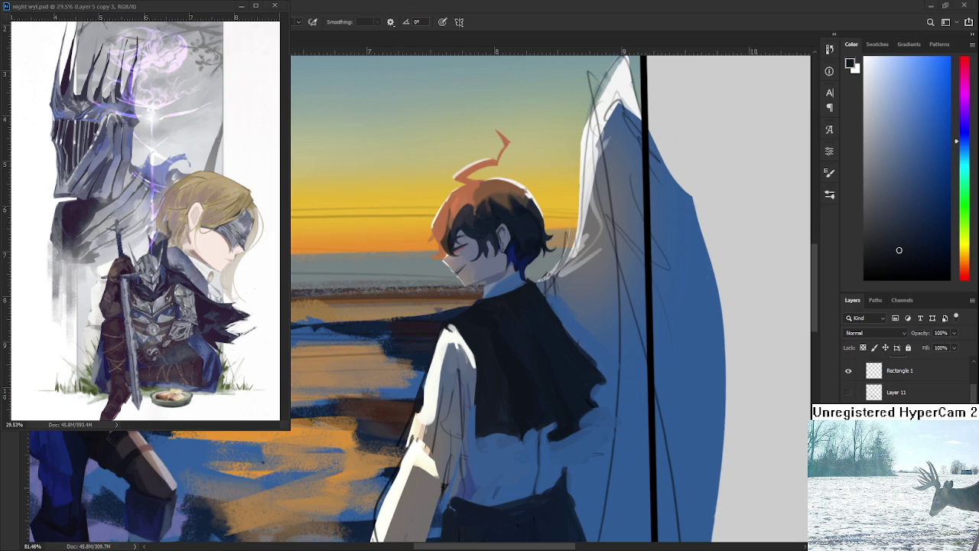
{"action": "scroll", "coordinate": [487, 349], "scroll_direction": "down", "scroll_amount": 3}
{"action": "left_click", "coordinate": [474, 346], "text": "alt"}
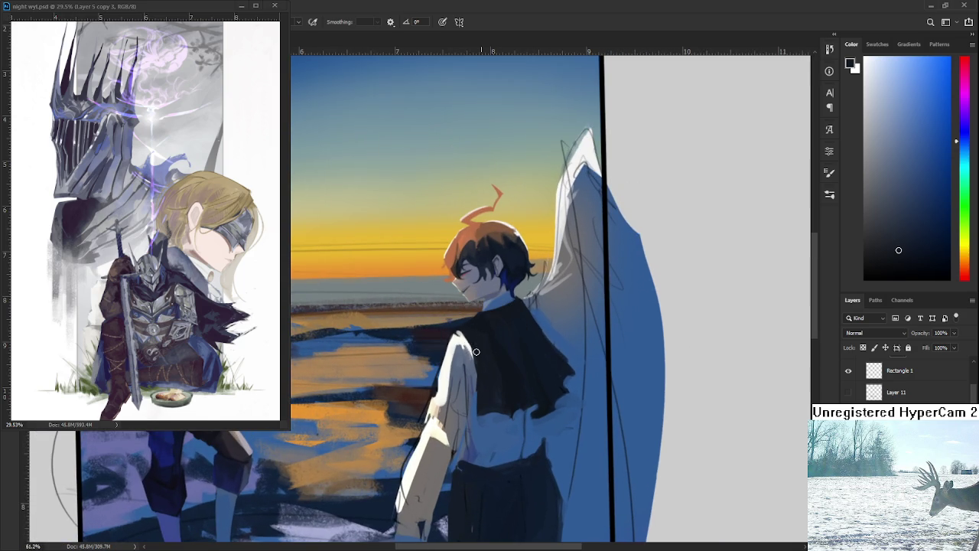
{"action": "left_click", "coordinate": [468, 352], "text": "alt"}
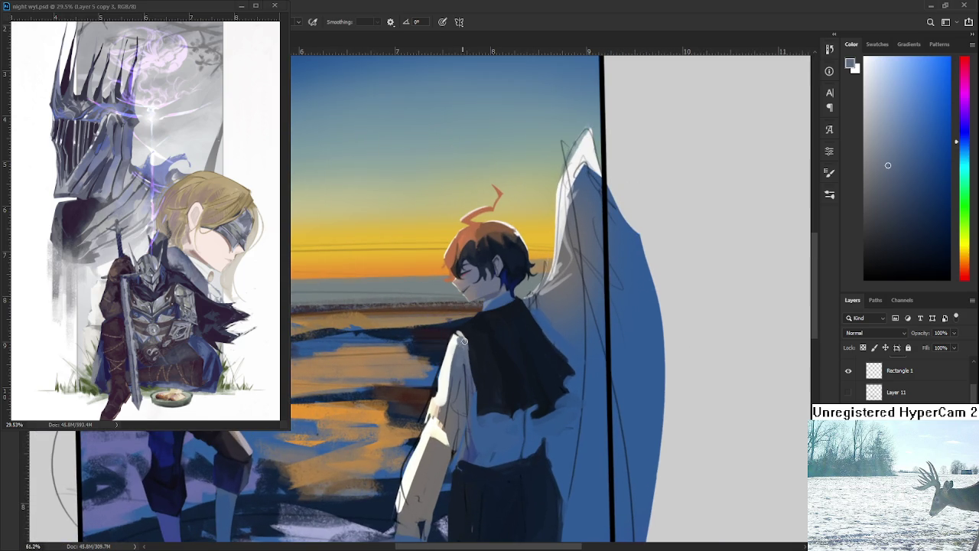
{"action": "left_click", "coordinate": [453, 346], "text": "alt"}
{"action": "left_click", "coordinate": [457, 350], "text": "alt"}
{"action": "left_click", "coordinate": [459, 346], "text": "alt"}
{"action": "left_click", "coordinate": [454, 332], "text": "alt"}
{"action": "left_click", "coordinate": [466, 334], "text": "alt"}
{"action": "left_click", "coordinate": [471, 350], "text": "alt"}
{"action": "left_click", "coordinate": [465, 357], "text": "alt"}
Refine the cape folds over the shoulder with sampled near-black and dark tones
{"action": "left_click", "coordinate": [481, 397], "text": "alt"}
{"action": "left_click", "coordinate": [487, 394], "text": "alt"}
{"action": "left_click", "coordinate": [519, 364], "text": "alt"}
{"action": "left_click", "coordinate": [509, 357], "text": "alt"}
{"action": "left_click", "coordinate": [505, 344], "text": "alt"}
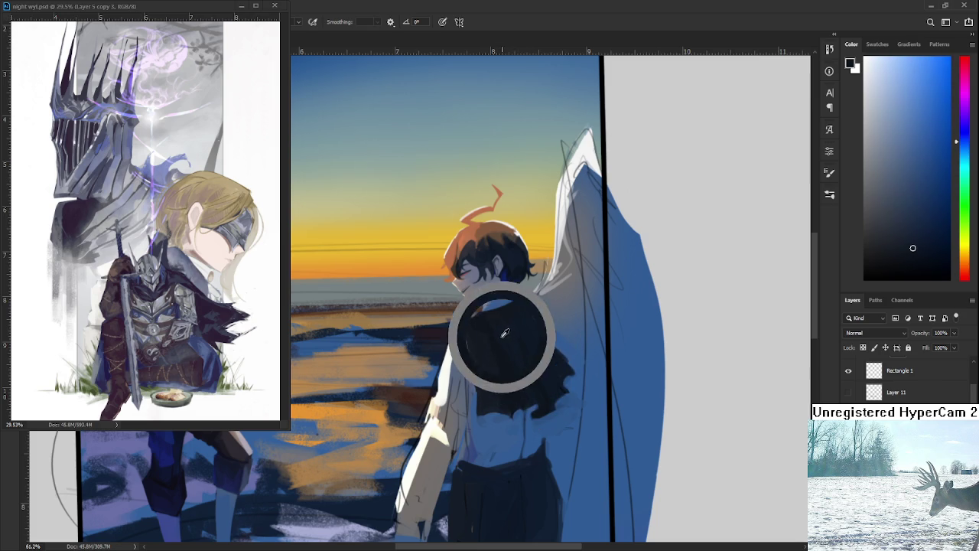
{"action": "left_click", "coordinate": [507, 374], "text": "alt"}
{"action": "left_click", "coordinate": [516, 353], "text": "alt"}
{"action": "left_click", "coordinate": [502, 347], "text": "alt"}
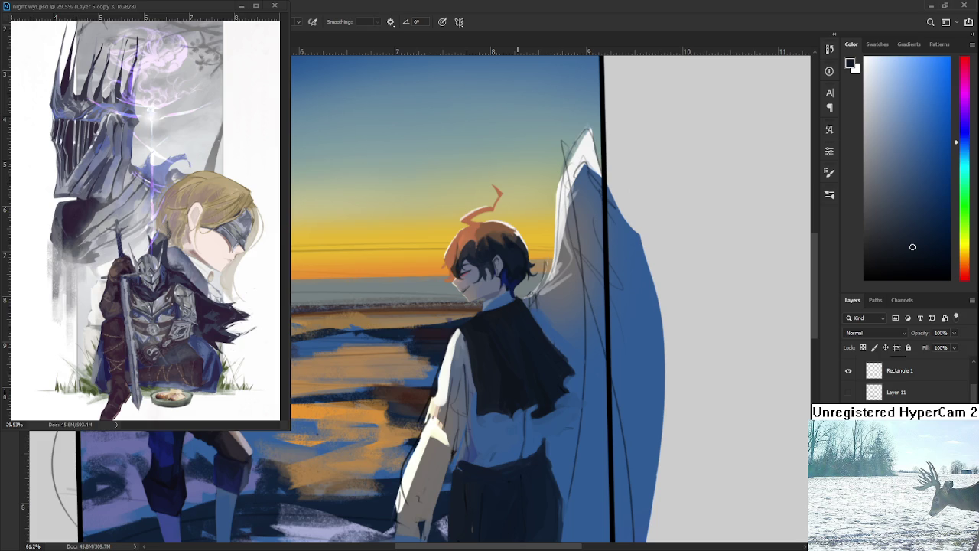
{"action": "left_click_drag", "start_coordinate": [551, 298], "coordinate": [476, 317]}
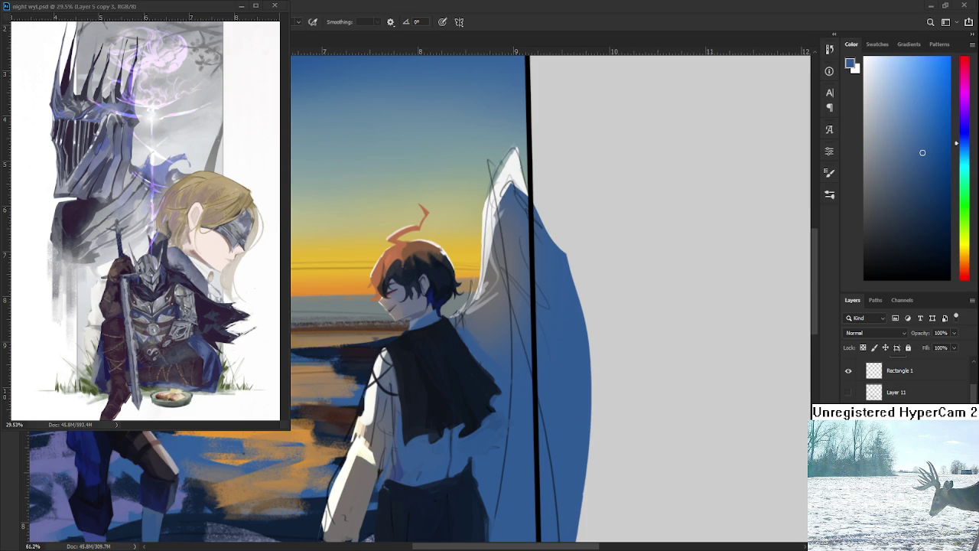
With a larger brush, paint light-blue strokes along the cape's lower edge
{"action": "scroll", "coordinate": [477, 391], "scroll_direction": "down", "scroll_amount": 1}
{"action": "scroll", "coordinate": [477, 391], "scroll_direction": "up", "scroll_amount": 2}
{"action": "scroll", "coordinate": [477, 391], "scroll_direction": "up", "scroll_amount": 1}
{"action": "mouse_move", "coordinate": [477, 391]}
{"action": "left_mouse_down"}
{"action": "mouse_move", "coordinate": [429, 393]}
{"action": "mouse_move", "coordinate": [452, 358]}
{"action": "mouse_move", "coordinate": [482, 394]}
{"action": "left_mouse_up"}
{"action": "key", "text": "bracketright"}
{"action": "key", "text": "bracketright"}
{"action": "key", "text": "bracketright"}
{"action": "mouse_move", "coordinate": [497, 381]}
{"action": "left_mouse_down"}
{"action": "mouse_move", "coordinate": [455, 405]}
{"action": "mouse_move", "coordinate": [489, 383]}
{"action": "left_mouse_up"}
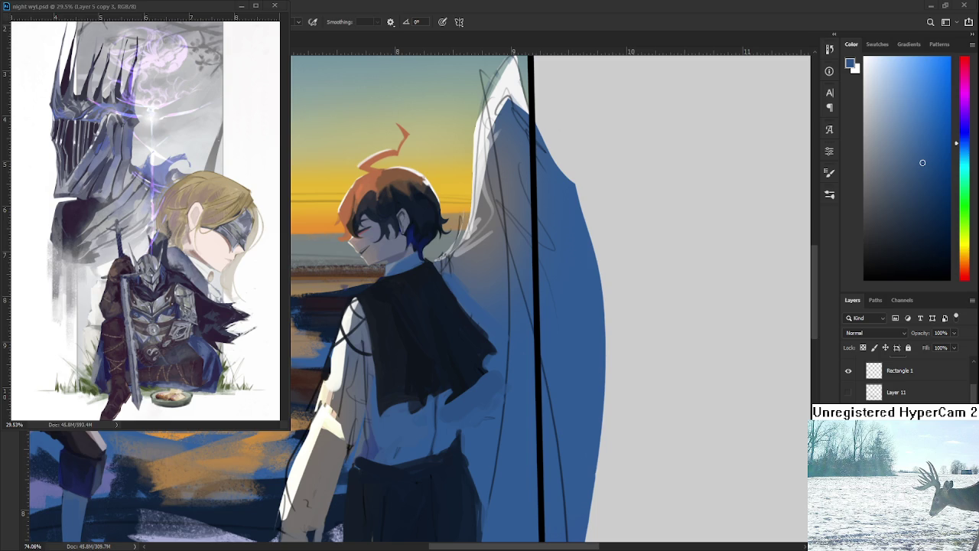
{"action": "left_click", "coordinate": [474, 343], "text": "alt"}
Sample wing blue and cape near-black, then paint dark strokes reshaping the cape's lower-right edge
{"action": "key", "text": "r"}
{"action": "left_click_drag", "start_coordinate": [474, 342], "coordinate": [441, 323]}
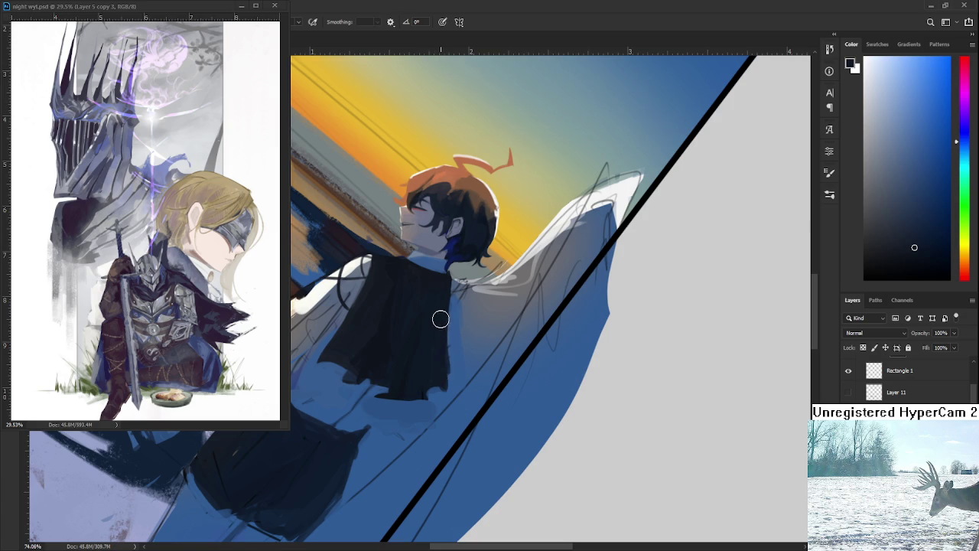
{"action": "left_click", "coordinate": [458, 324], "text": "alt"}
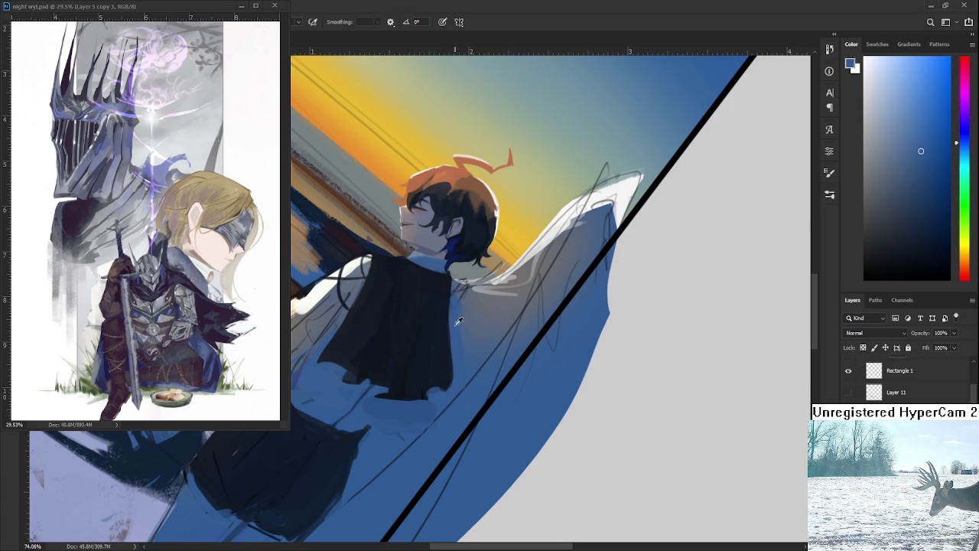
{"action": "key", "text": "r"}
{"action": "left_click_drag", "start_coordinate": [454, 360], "coordinate": [511, 351]}
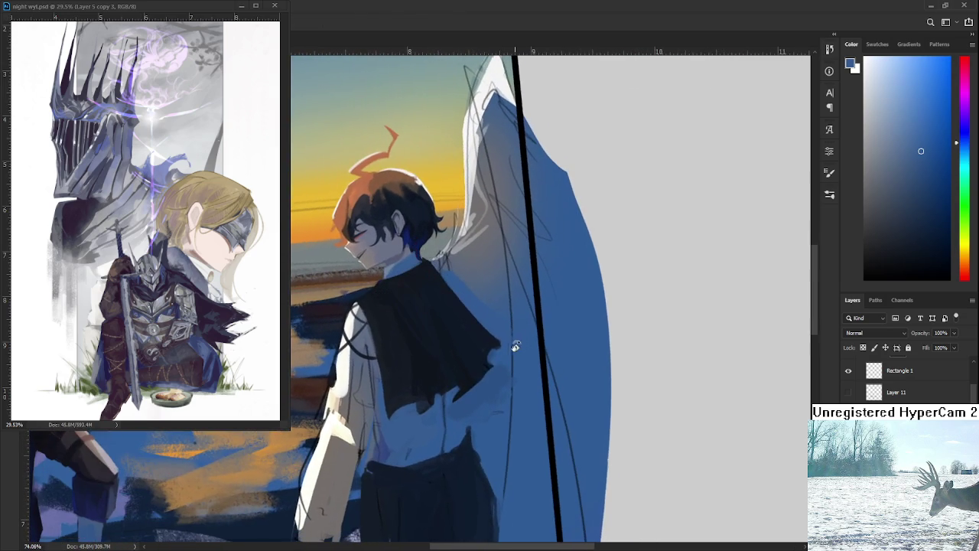
{"action": "left_click", "coordinate": [505, 349], "text": "alt"}
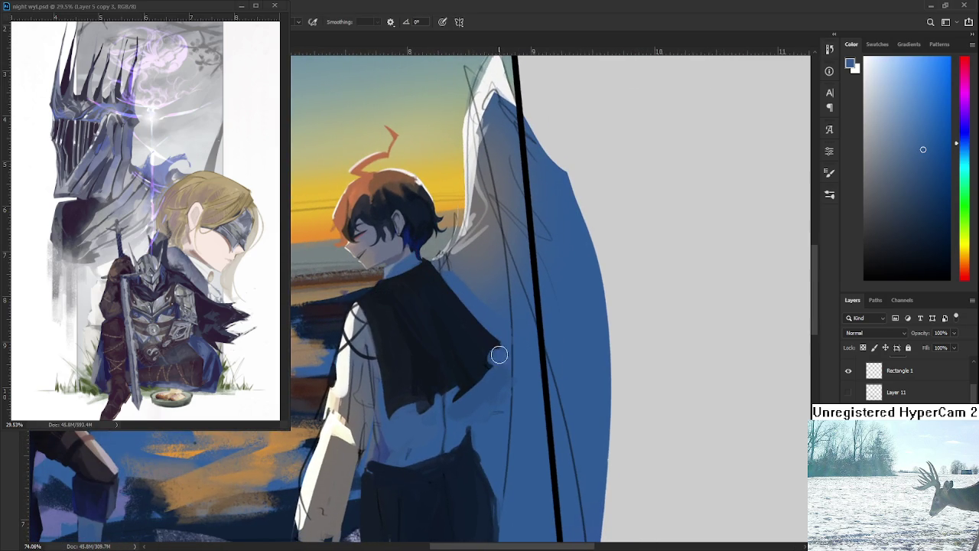
{"action": "left_click", "coordinate": [490, 351], "text": "alt"}
{"action": "left_click_drag", "start_coordinate": [488, 355], "coordinate": [470, 367]}
{"action": "left_click", "coordinate": [497, 372], "text": "alt"}
{"action": "scroll", "coordinate": [510, 335], "scroll_direction": "down", "scroll_amount": 2}
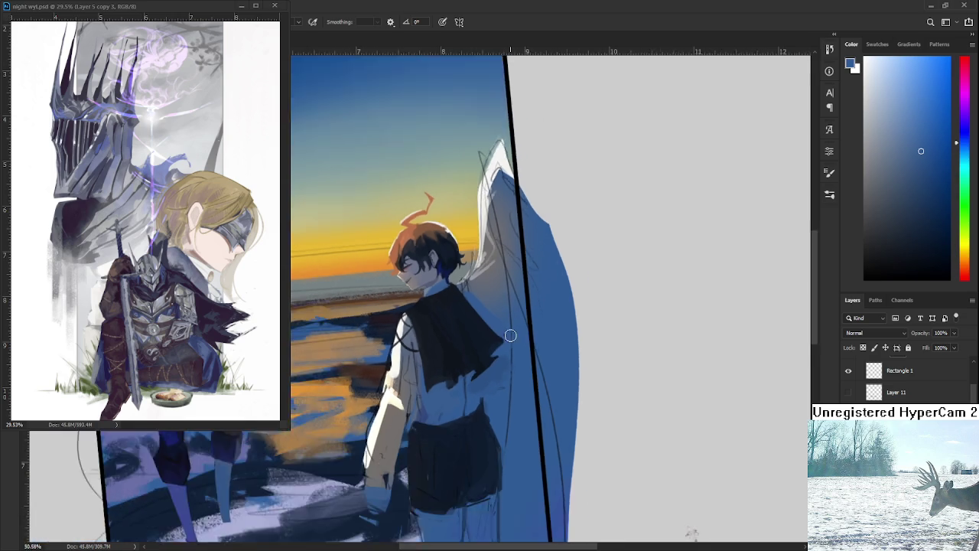
Sample the cape's near-black, then the blue of the boy's back, from the painting
{"action": "scroll", "coordinate": [458, 355], "scroll_direction": "up", "scroll_amount": 2}
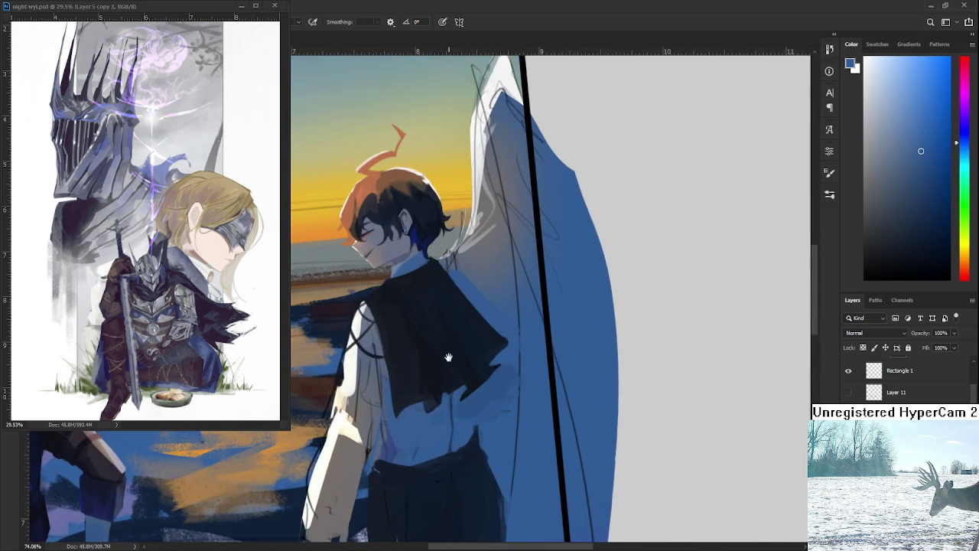
{"action": "left_click", "coordinate": [457, 374], "text": "alt"}
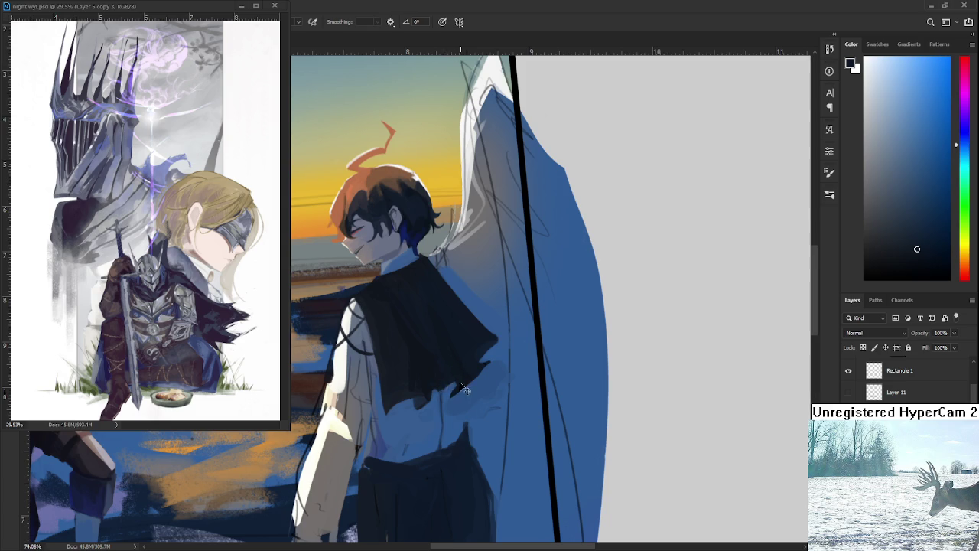
{"action": "left_click", "coordinate": [450, 392], "text": "alt"}
{"action": "left_click", "coordinate": [463, 376], "text": "alt"}
{"action": "scroll", "coordinate": [498, 360], "scroll_direction": "down", "scroll_amount": 5}
{"action": "scroll", "coordinate": [498, 360], "scroll_direction": "up", "scroll_amount": 3}
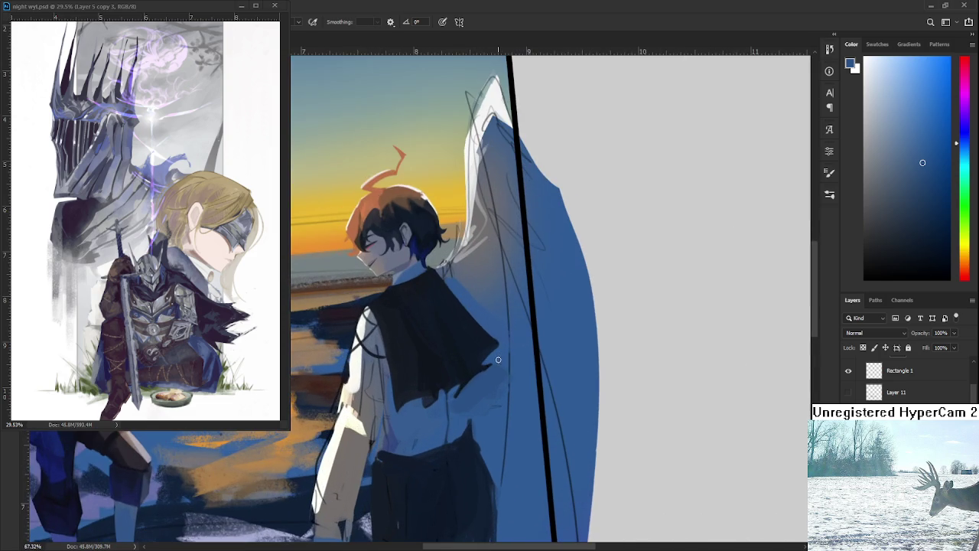
{"action": "scroll", "coordinate": [501, 365], "scroll_direction": "down", "scroll_amount": 1}
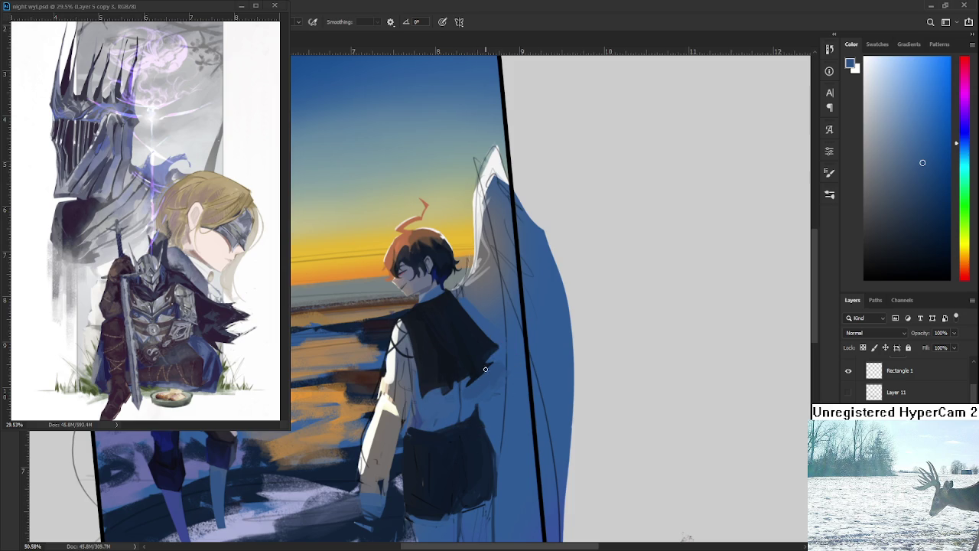
{"action": "left_click", "coordinate": [494, 364], "text": "alt"}
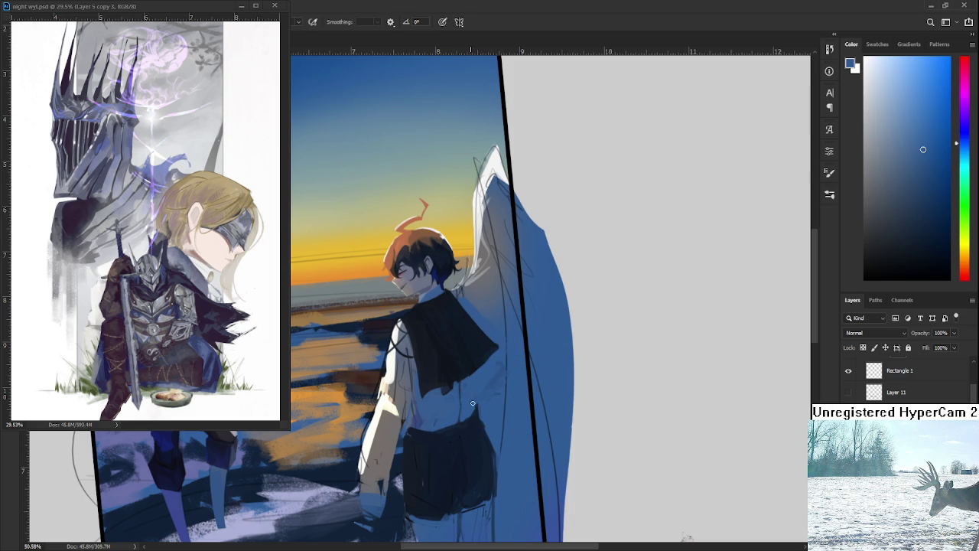
Straighten the tilted canvas view and zoom in on the cape's right edge
{"action": "scroll", "coordinate": [477, 379], "scroll_direction": "down", "scroll_amount": 5}
{"action": "left_click_drag", "start_coordinate": [546, 367], "coordinate": [554, 388]}
{"action": "scroll", "coordinate": [542, 386], "scroll_direction": "up", "scroll_amount": 5}
{"action": "scroll", "coordinate": [468, 359], "scroll_direction": "up", "scroll_amount": 2}
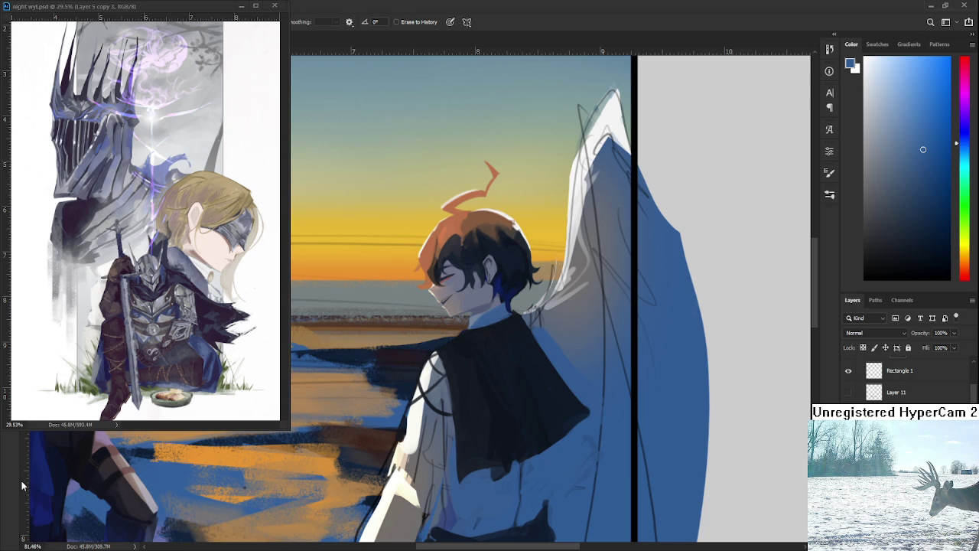
{"action": "scroll", "coordinate": [531, 409], "scroll_direction": "down", "scroll_amount": 2}
{"action": "scroll", "coordinate": [538, 409], "scroll_direction": "down", "scroll_amount": 2}
{"action": "scroll", "coordinate": [538, 410], "scroll_direction": "down", "scroll_amount": 1}
{"action": "scroll", "coordinate": [535, 405], "scroll_direction": "up", "scroll_amount": 1}
{"action": "scroll", "coordinate": [532, 382], "scroll_direction": "up", "scroll_amount": 2}
{"action": "scroll", "coordinate": [530, 361], "scroll_direction": "up", "scroll_amount": 1}
Paint strokes in the cape's sampled dark colour to extend its right edge downward
{"action": "left_click", "coordinate": [530, 362], "text": "alt"}
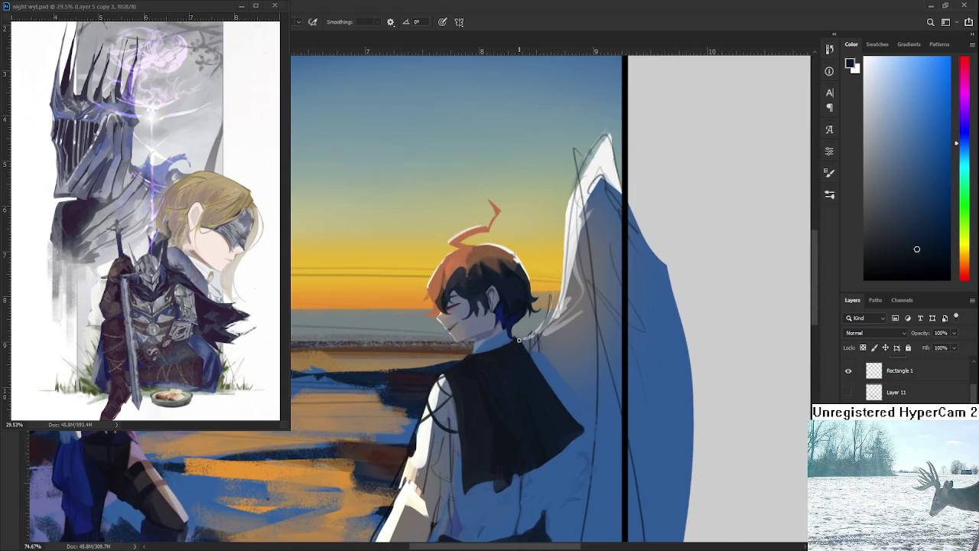
{"action": "mouse_move", "coordinate": [530, 343]}
{"action": "left_mouse_down"}
{"action": "mouse_move", "coordinate": [551, 383]}
{"action": "mouse_move", "coordinate": [546, 348]}
{"action": "mouse_move", "coordinate": [548, 378]}
{"action": "left_mouse_up"}
{"action": "left_click", "coordinate": [546, 349], "text": "alt"}
{"action": "left_click", "coordinate": [559, 389], "text": "alt"}
{"action": "left_click", "coordinate": [542, 372], "text": "alt"}
{"action": "left_click_drag", "start_coordinate": [544, 359], "coordinate": [573, 437]}
{"action": "scroll", "coordinate": [574, 438], "scroll_direction": "down", "scroll_amount": 2}
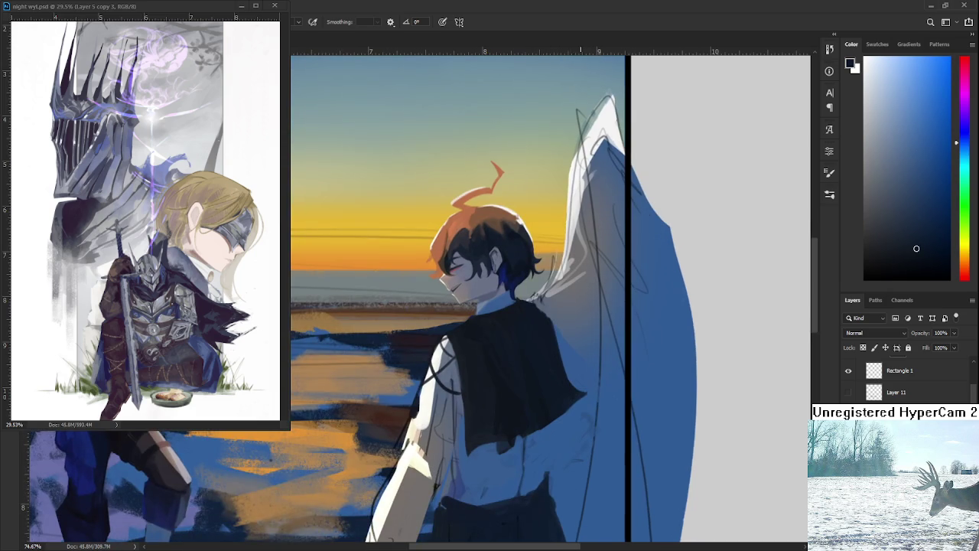
{"action": "scroll", "coordinate": [566, 429], "scroll_direction": "down", "scroll_amount": 5}
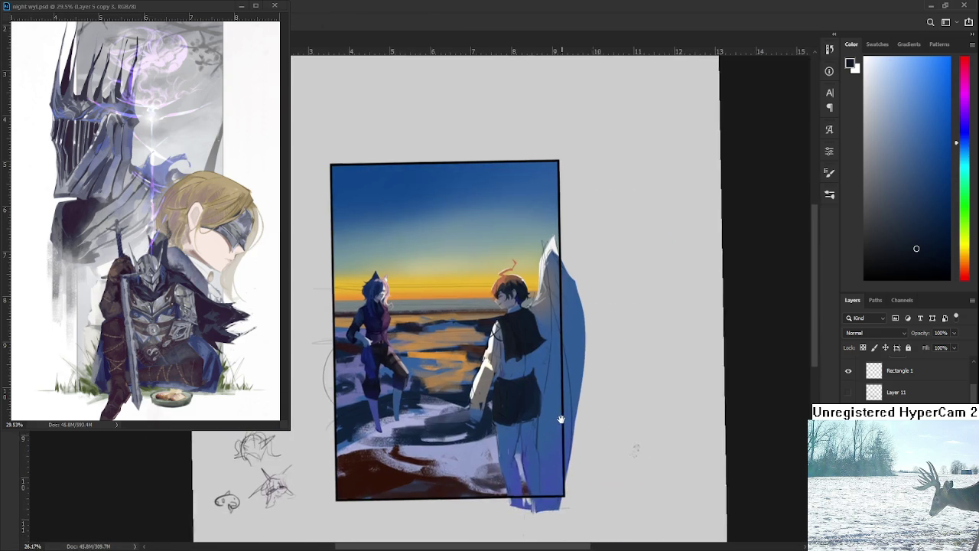
{"action": "scroll", "coordinate": [562, 421], "scroll_direction": "up", "scroll_amount": 2}
{"action": "scroll", "coordinate": [501, 372], "scroll_direction": "up", "scroll_amount": 2}
{"action": "scroll", "coordinate": [501, 373], "scroll_direction": "down", "scroll_amount": 1}
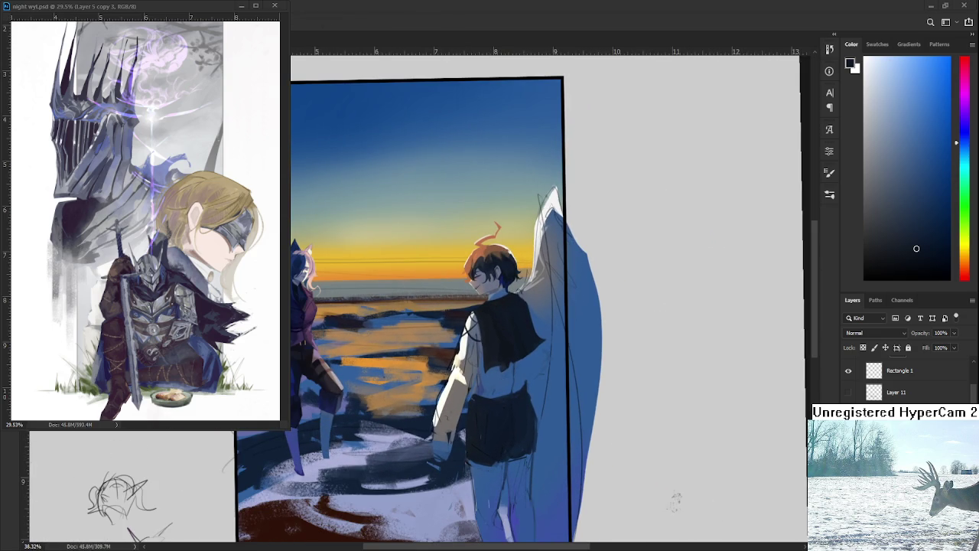
{"action": "scroll", "coordinate": [497, 353], "scroll_direction": "down", "scroll_amount": 1}
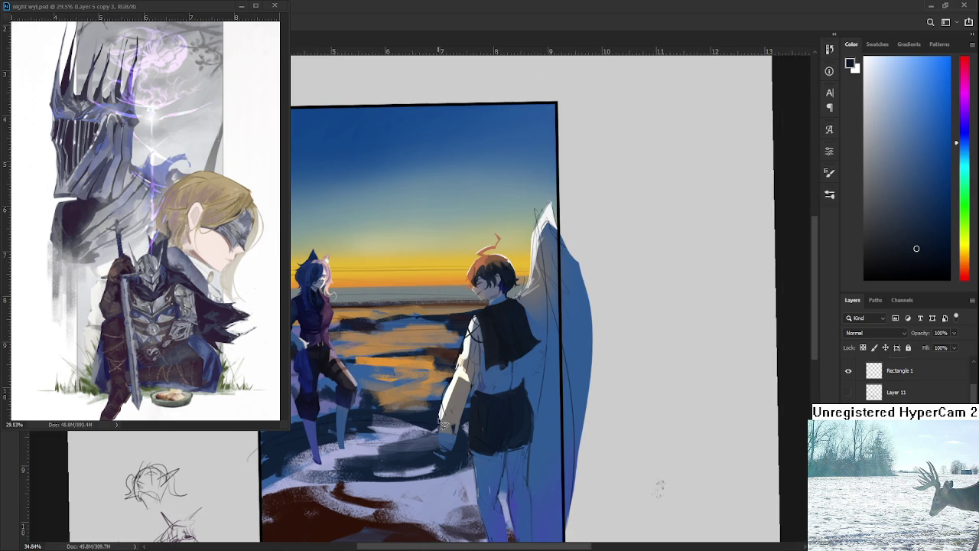
{"action": "mouse_move", "coordinate": [463, 445]}
{"action": "left_mouse_down"}
{"action": "mouse_move", "coordinate": [621, 237]}
{"action": "mouse_move", "coordinate": [556, 348]}
{"action": "left_mouse_up"}
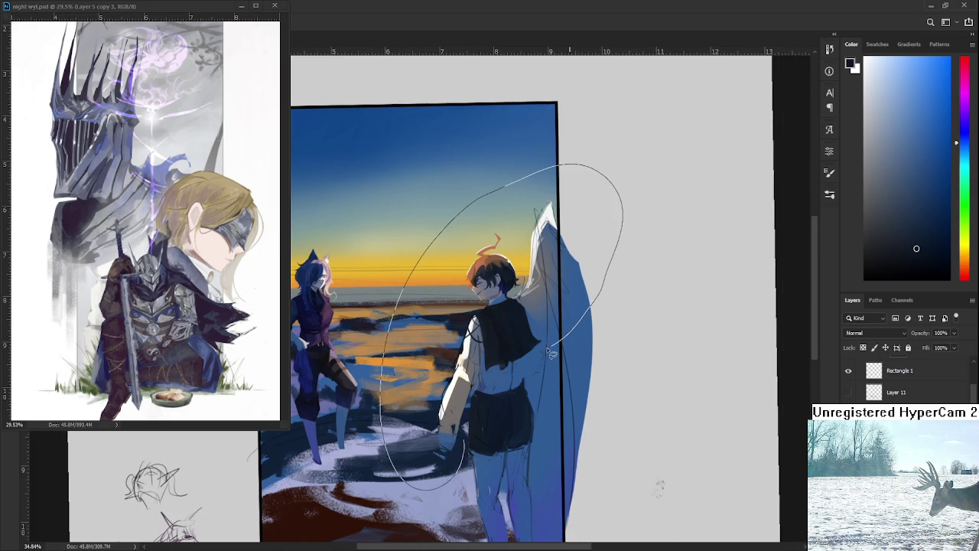
Lasso the boy and wing, move them slightly lower with Free Transform, and deselect
{"action": "left_click_drag", "start_coordinate": [490, 378], "coordinate": [466, 413]}
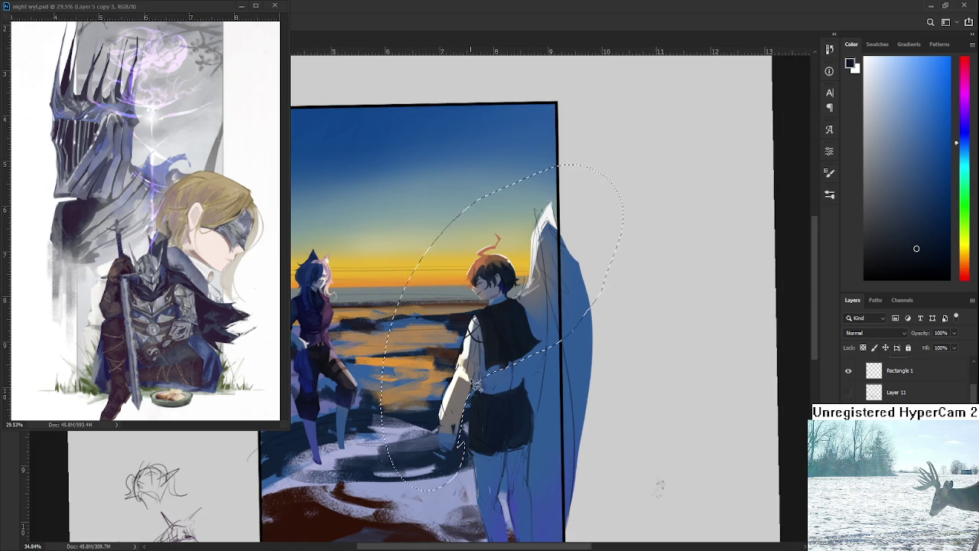
{"action": "key", "text": "ctrl+t"}
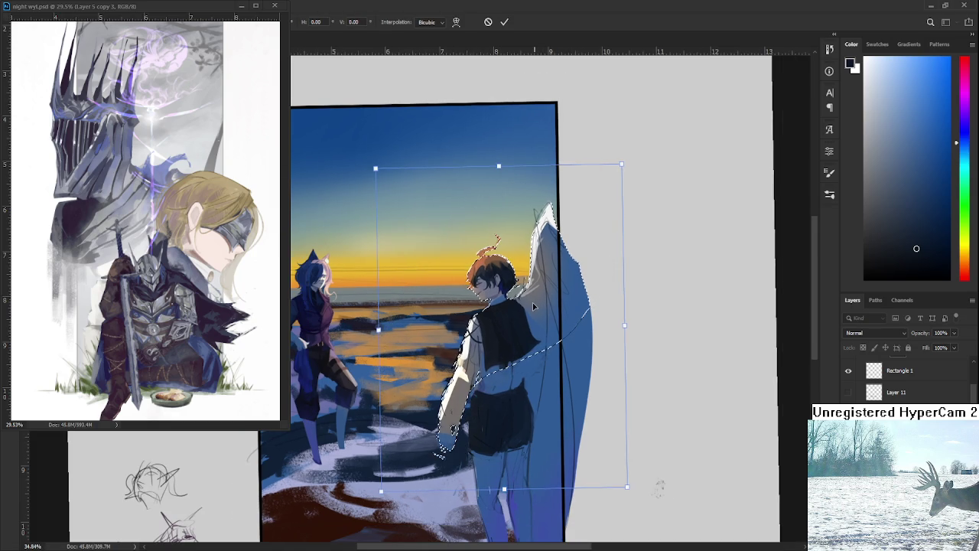
{"action": "left_click_drag", "start_coordinate": [531, 306], "coordinate": [528, 309]}
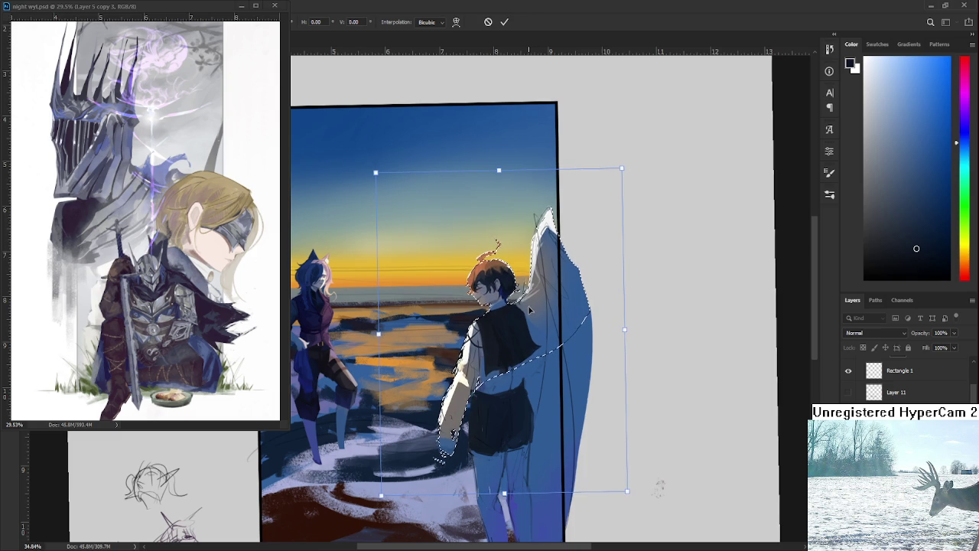
{"action": "key", "text": "Return"}
{"action": "key", "text": "ctrl+d"}
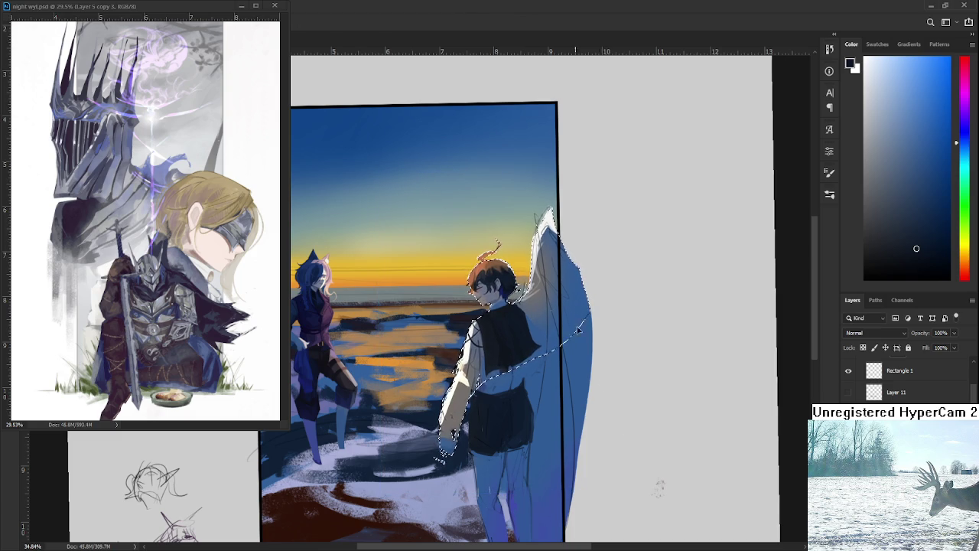
Rotate the view, reselect the boy and wing, and commit a transform in place
{"action": "scroll", "coordinate": [593, 386], "scroll_direction": "down", "scroll_amount": 2}
{"action": "mouse_move", "coordinate": [618, 451]}
{"action": "left_mouse_down"}
{"action": "mouse_move", "coordinate": [457, 294]}
{"action": "mouse_move", "coordinate": [475, 329]}
{"action": "left_mouse_up"}
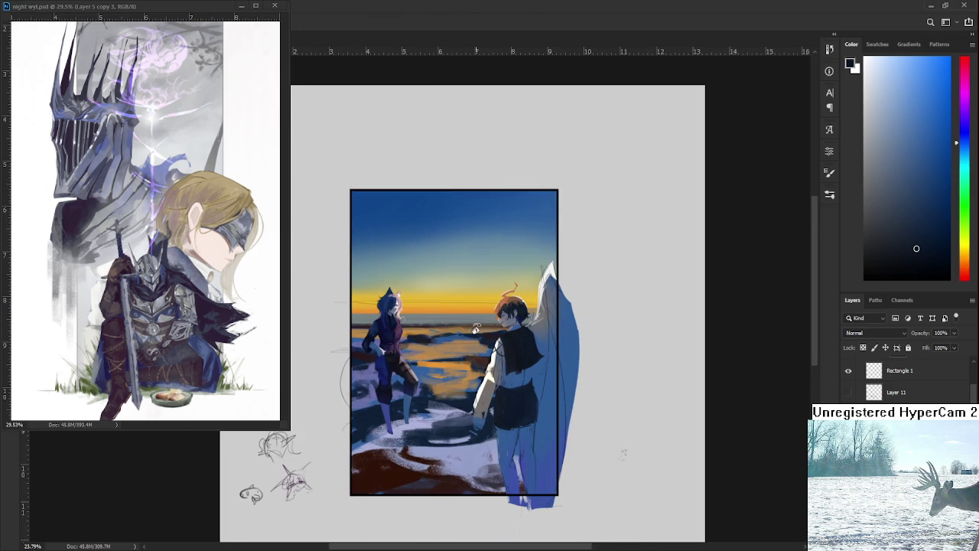
{"action": "left_click_drag", "start_coordinate": [501, 224], "coordinate": [438, 513]}
{"action": "key", "text": "ctrl+t"}
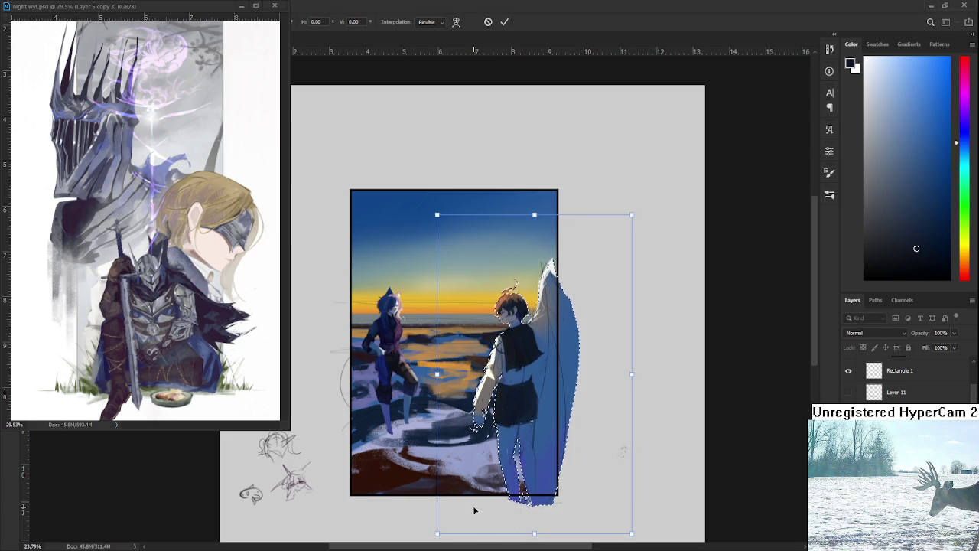
{"action": "key", "text": "Return"}
{"action": "key", "text": "ctrl+d"}
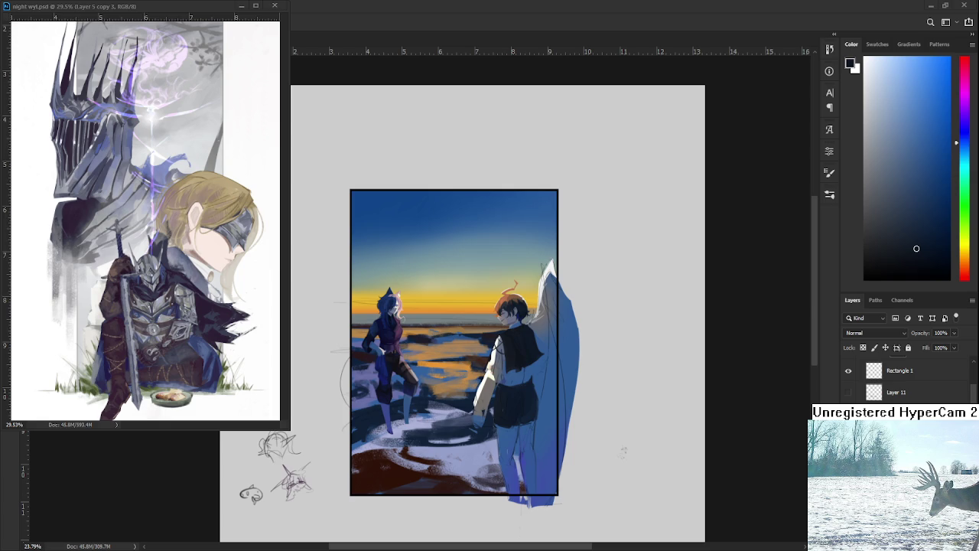
{"action": "scroll", "coordinate": [530, 343], "scroll_direction": "up", "scroll_amount": 2}
Switch back to the Brush and sample a lighter grey-blue from the boy's shoulder
{"action": "scroll", "coordinate": [529, 342], "scroll_direction": "up", "scroll_amount": 2}
{"action": "scroll", "coordinate": [529, 343], "scroll_direction": "up", "scroll_amount": 1}
{"action": "key", "text": "b"}
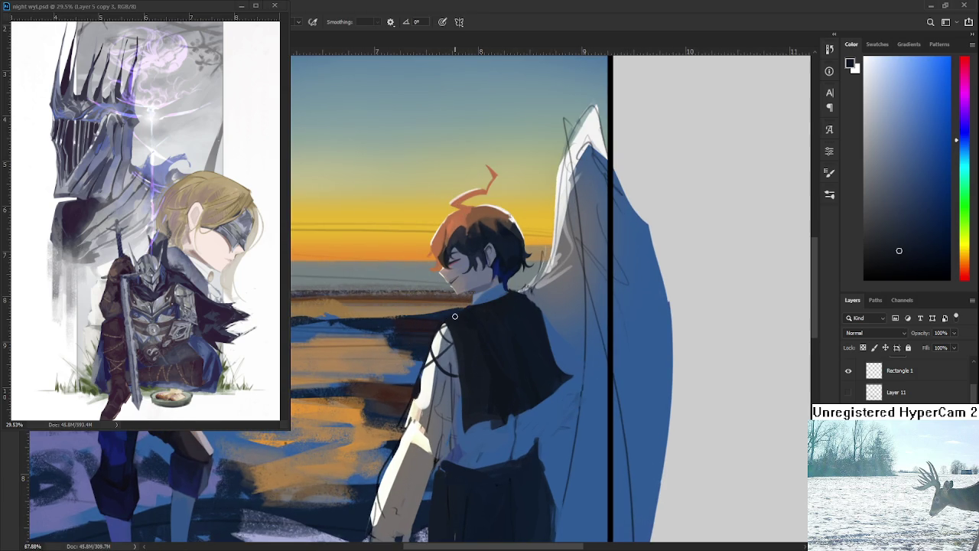
{"action": "left_click", "coordinate": [455, 316], "text": "alt"}
{"action": "left_click", "coordinate": [526, 309], "text": "alt"}
{"action": "left_click", "coordinate": [530, 295], "text": "alt"}
{"action": "scroll", "coordinate": [554, 291], "scroll_direction": "down", "scroll_amount": 2}
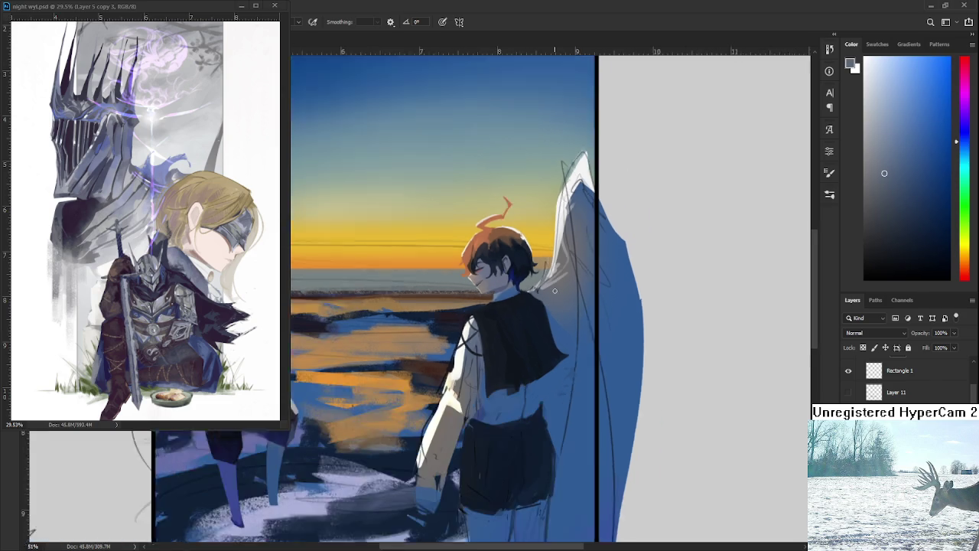
{"action": "scroll", "coordinate": [555, 290], "scroll_direction": "down", "scroll_amount": 2}
{"action": "scroll", "coordinate": [565, 297], "scroll_direction": "up", "scroll_amount": 2}
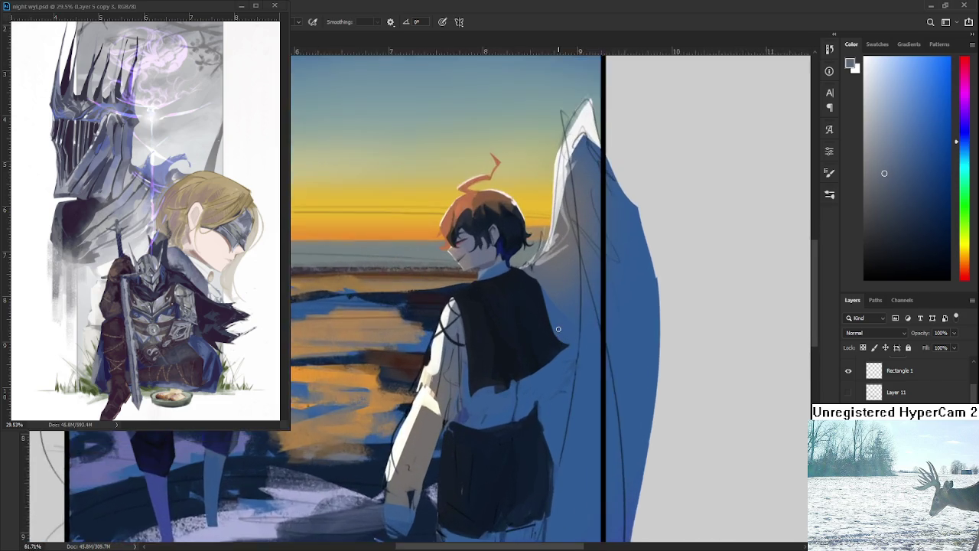
{"action": "scroll", "coordinate": [555, 328], "scroll_direction": "up", "scroll_amount": 2}
{"action": "scroll", "coordinate": [553, 324], "scroll_direction": "up", "scroll_amount": 2}
{"action": "scroll", "coordinate": [450, 382], "scroll_direction": "up", "scroll_amount": 1}
Add light blue below the cape, extend its lower edge dark, and cover stray marks with blue
{"action": "left_click", "coordinate": [501, 383], "text": "alt"}
{"action": "left_click_drag", "start_coordinate": [496, 386], "coordinate": [517, 370]}
{"action": "left_click", "coordinate": [501, 361], "text": "alt"}
{"action": "mouse_move", "coordinate": [491, 378]}
{"action": "left_mouse_down"}
{"action": "mouse_move", "coordinate": [520, 358]}
{"action": "mouse_move", "coordinate": [501, 381]}
{"action": "left_mouse_up"}
{"action": "left_click", "coordinate": [527, 358], "text": "alt"}
{"action": "left_click", "coordinate": [523, 360], "text": "alt"}
{"action": "left_click", "coordinate": [528, 368], "text": "alt"}
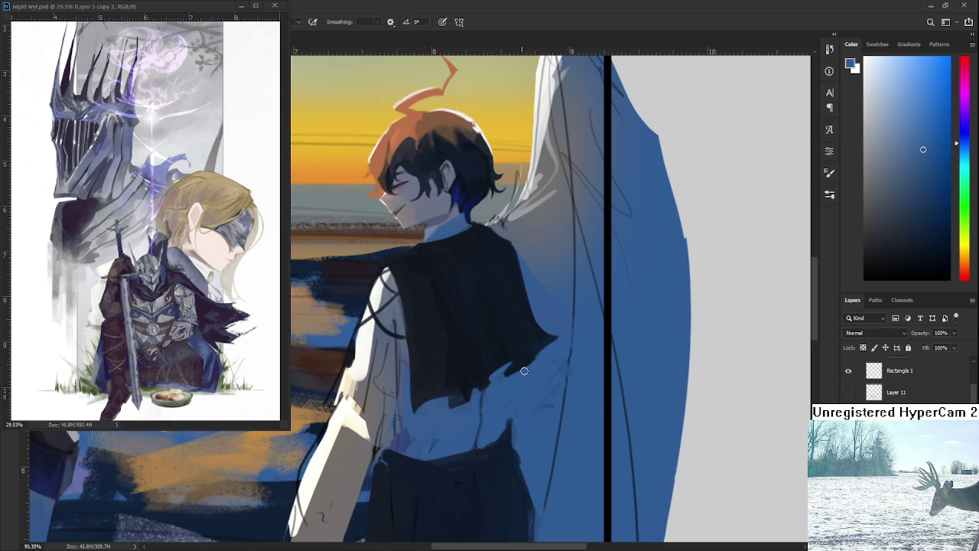
Sample blues from the wing and shoulder, ending on a more saturated blue
{"action": "scroll", "coordinate": [534, 358], "scroll_direction": "down", "scroll_amount": 1}
{"action": "scroll", "coordinate": [529, 386], "scroll_direction": "down", "scroll_amount": 1}
{"action": "scroll", "coordinate": [459, 396], "scroll_direction": "down", "scroll_amount": 1}
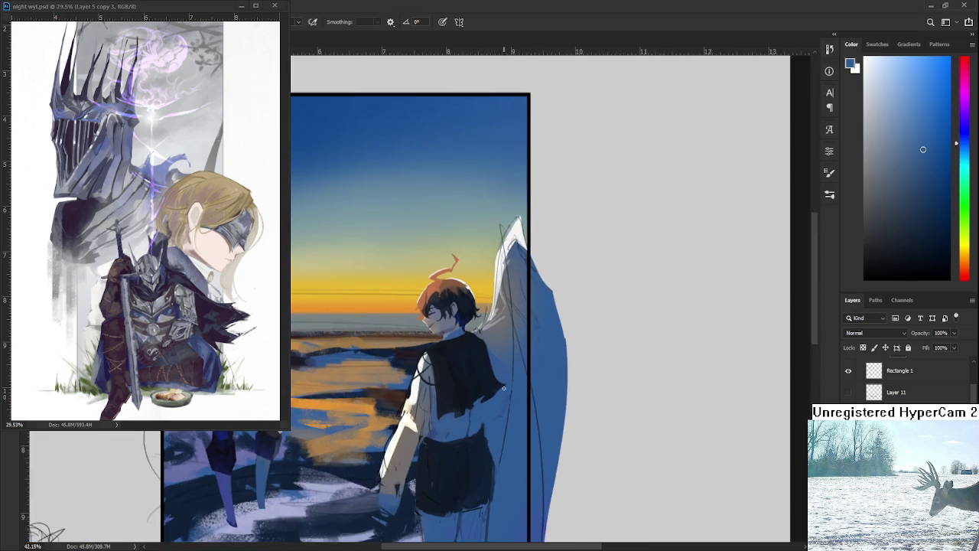
{"action": "scroll", "coordinate": [474, 402], "scroll_direction": "up", "scroll_amount": 2}
{"action": "scroll", "coordinate": [479, 403], "scroll_direction": "up", "scroll_amount": 1}
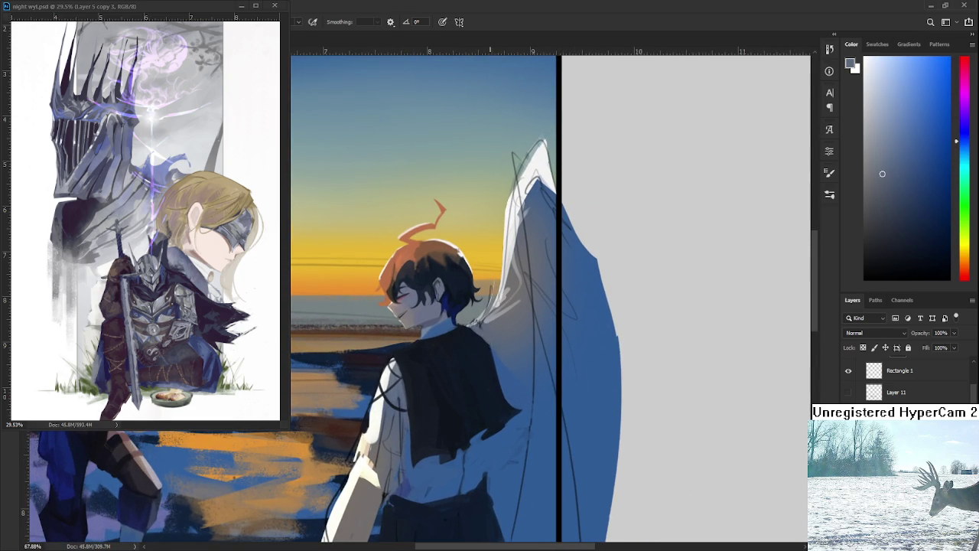
{"action": "left_click", "coordinate": [506, 368], "text": "alt"}
{"action": "left_click", "coordinate": [479, 333], "text": "alt"}
{"action": "left_click", "coordinate": [497, 348], "text": "alt"}
{"action": "scroll", "coordinate": [512, 348], "scroll_direction": "down", "scroll_amount": 2}
{"action": "scroll", "coordinate": [497, 367], "scroll_direction": "down", "scroll_amount": 5}
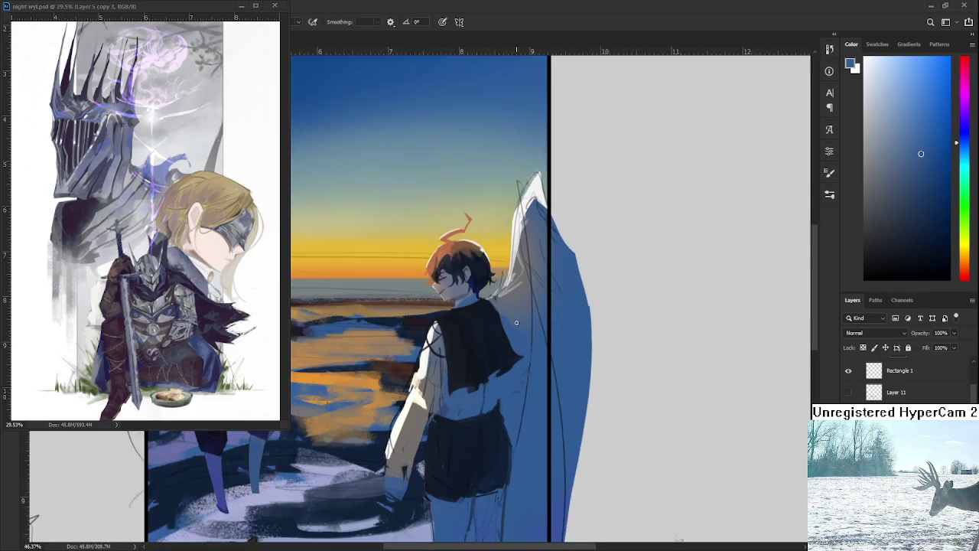
Tilt the canvas view and mirror it horizontally to check the composition
{"action": "key", "text": "r"}
{"action": "left_click_drag", "start_coordinate": [636, 489], "coordinate": [624, 462]}
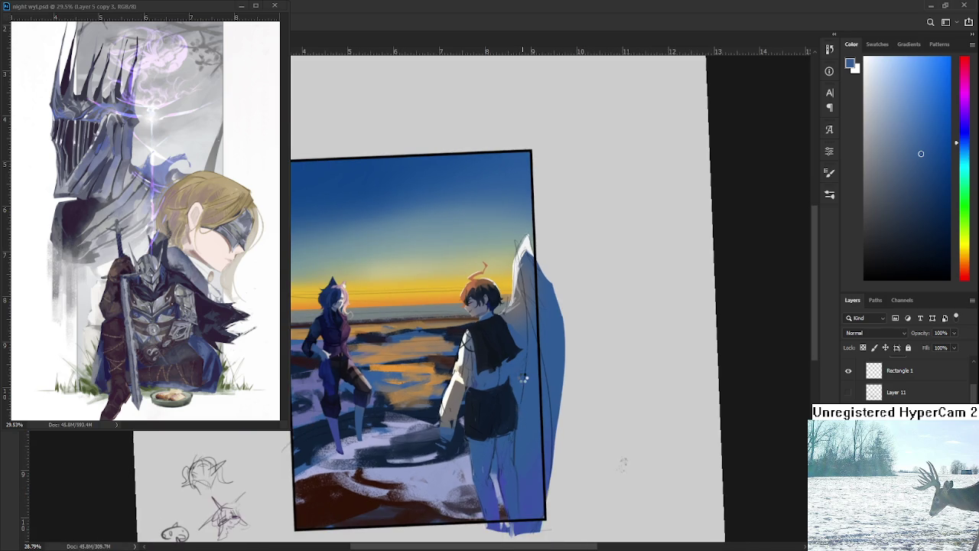
{"action": "key", "text": "ctrl+shift+h"}
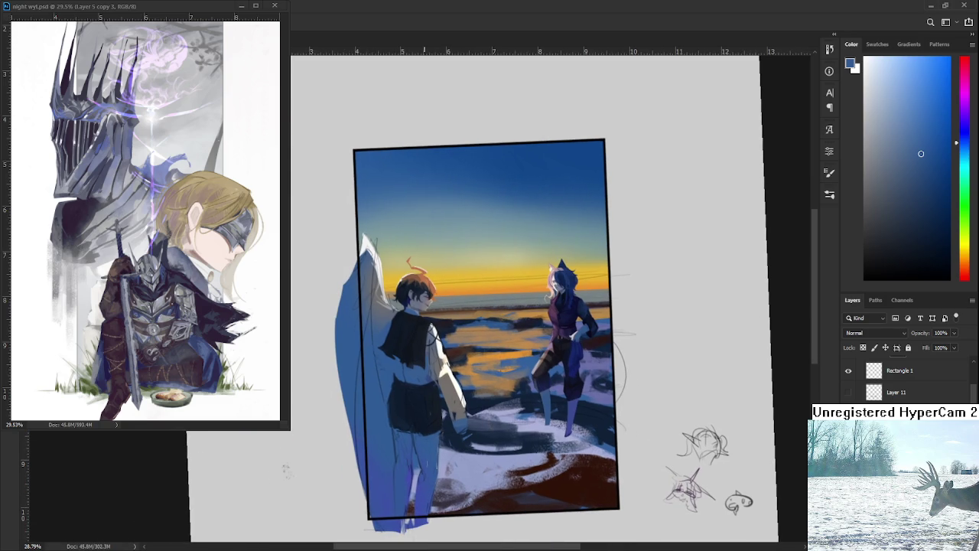
{"action": "scroll", "coordinate": [428, 398], "scroll_direction": "up", "scroll_amount": 2}
{"action": "scroll", "coordinate": [490, 403], "scroll_direction": "up", "scroll_amount": 2}
{"action": "scroll", "coordinate": [514, 406], "scroll_direction": "up", "scroll_amount": 2}
{"action": "scroll", "coordinate": [514, 406], "scroll_direction": "down", "scroll_amount": 1}
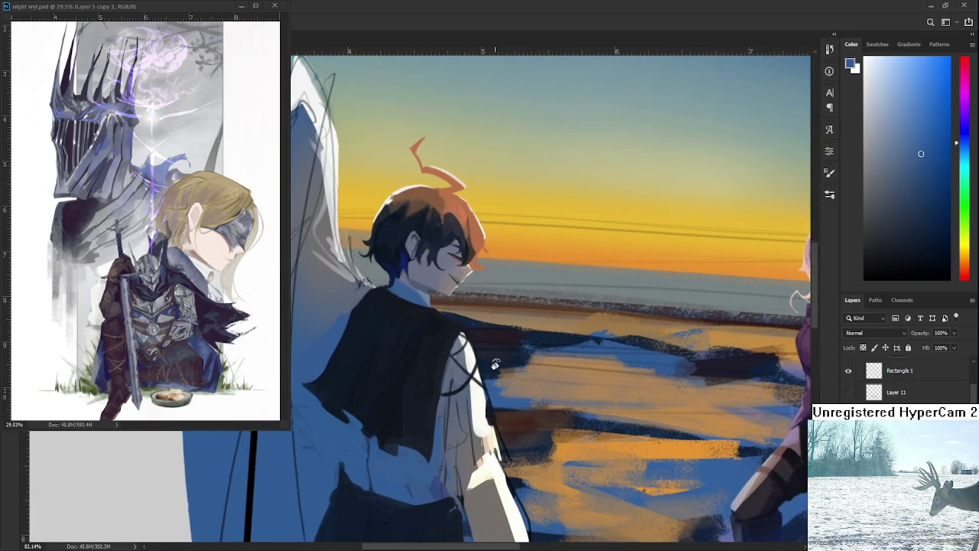
{"action": "scroll", "coordinate": [501, 404], "scroll_direction": "down", "scroll_amount": 1}
{"action": "scroll", "coordinate": [486, 402], "scroll_direction": "down", "scroll_amount": 1}
{"action": "scroll", "coordinate": [469, 399], "scroll_direction": "down", "scroll_amount": 1}
{"action": "scroll", "coordinate": [469, 398], "scroll_direction": "down", "scroll_amount": 1}
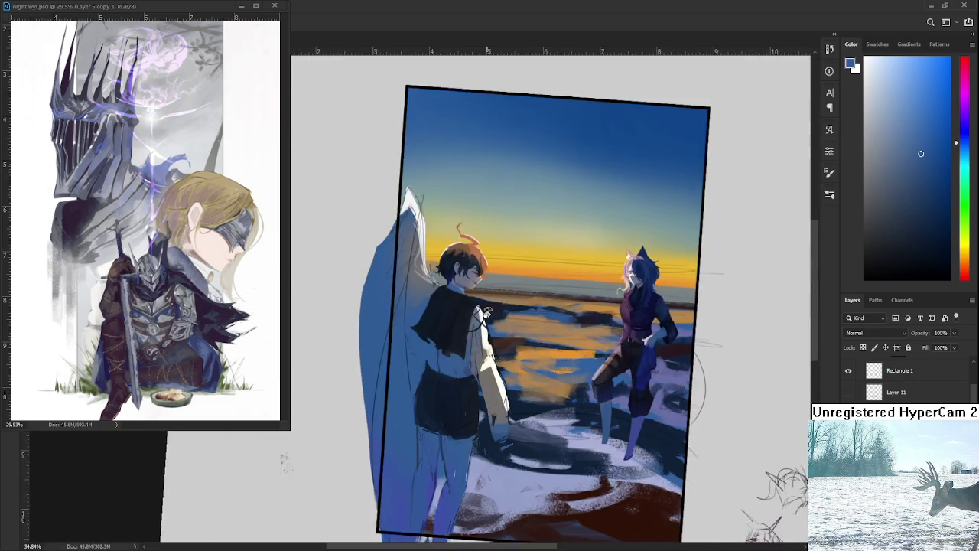
{"action": "scroll", "coordinate": [505, 397], "scroll_direction": "down", "scroll_amount": 1}
Lasso the boy and wing and shift them slightly upward with Free Transform
{"action": "left_click_drag", "start_coordinate": [534, 483], "coordinate": [535, 370]}
{"action": "key", "text": "ctrl+t"}
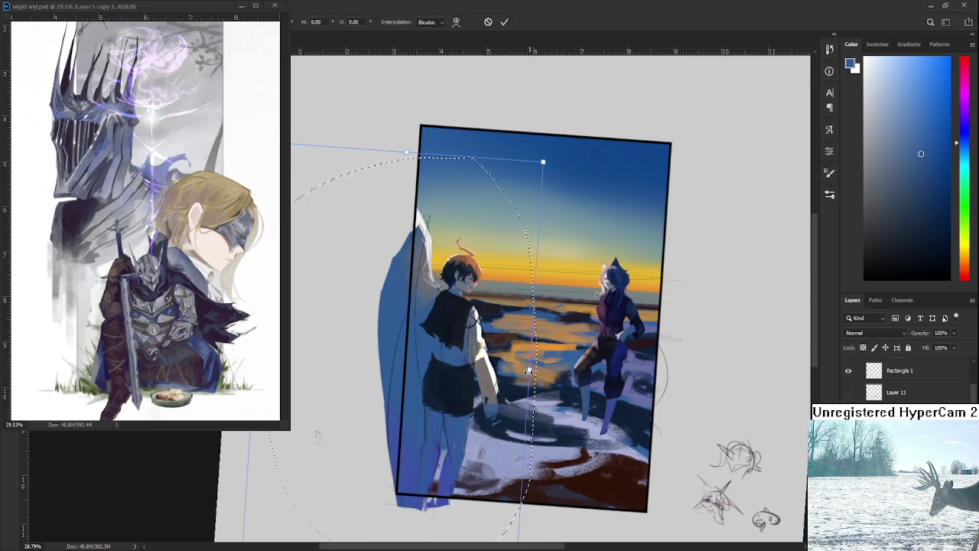
{"action": "scroll", "coordinate": [520, 371], "scroll_direction": "up", "scroll_amount": 1}
{"action": "scroll", "coordinate": [519, 370], "scroll_direction": "up", "scroll_amount": 3}
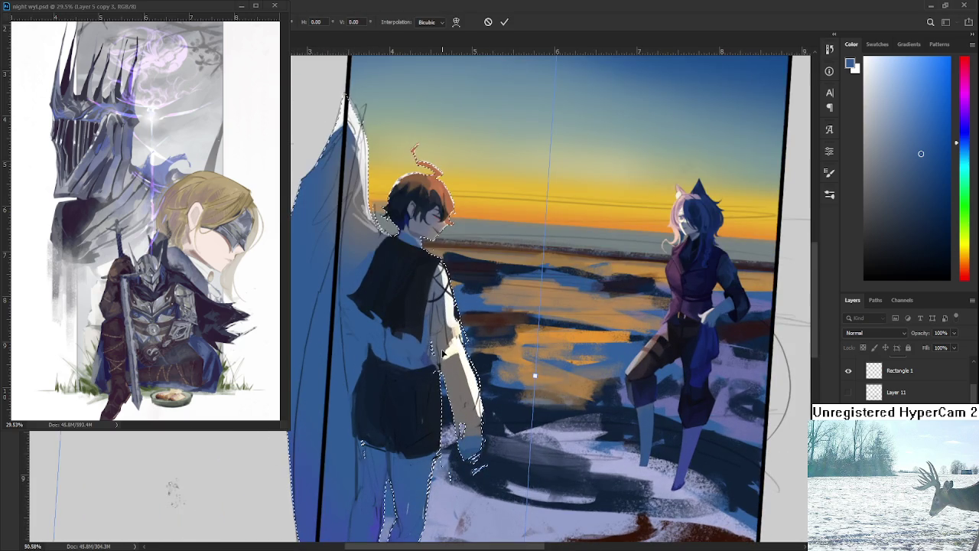
{"action": "left_click_drag", "start_coordinate": [441, 351], "coordinate": [437, 340]}
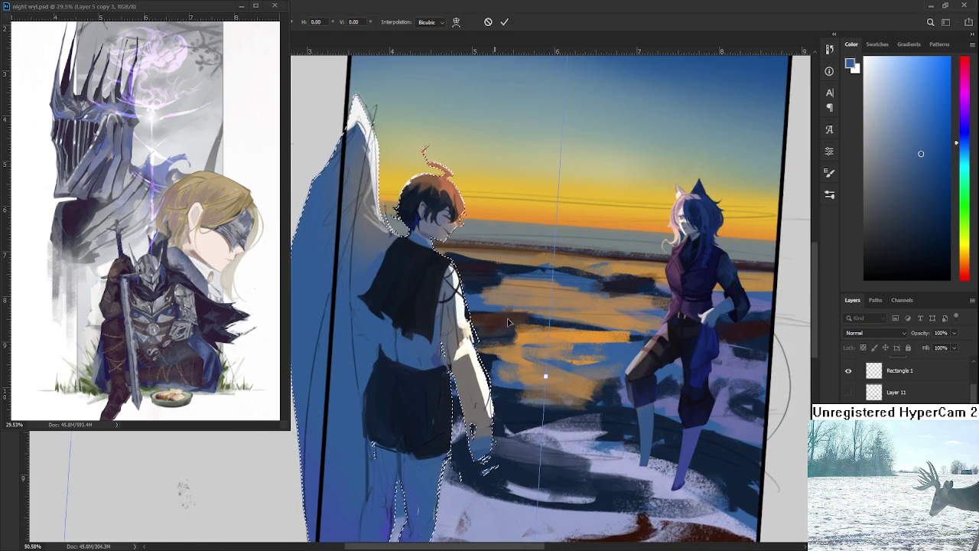
{"action": "key", "text": "Return"}
{"action": "scroll", "coordinate": [452, 399], "scroll_direction": "down", "scroll_amount": 4}
Straighten the canvas view and flip it back to normal
{"action": "left_click_drag", "start_coordinate": [452, 398], "coordinate": [459, 382]}
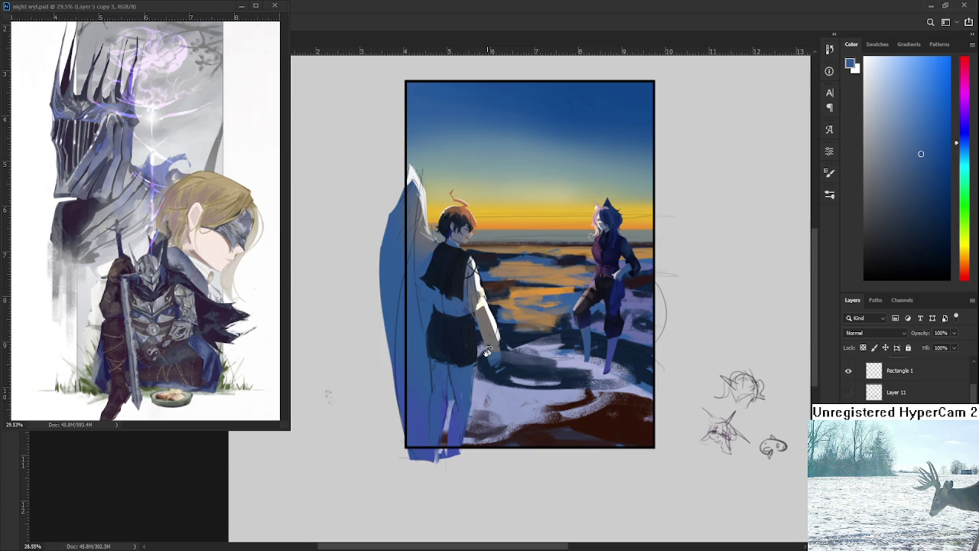
{"action": "key", "text": "h"}
{"action": "scroll", "coordinate": [511, 337], "scroll_direction": "up", "scroll_amount": 2}
{"action": "scroll", "coordinate": [511, 337], "scroll_direction": "up", "scroll_amount": 2}
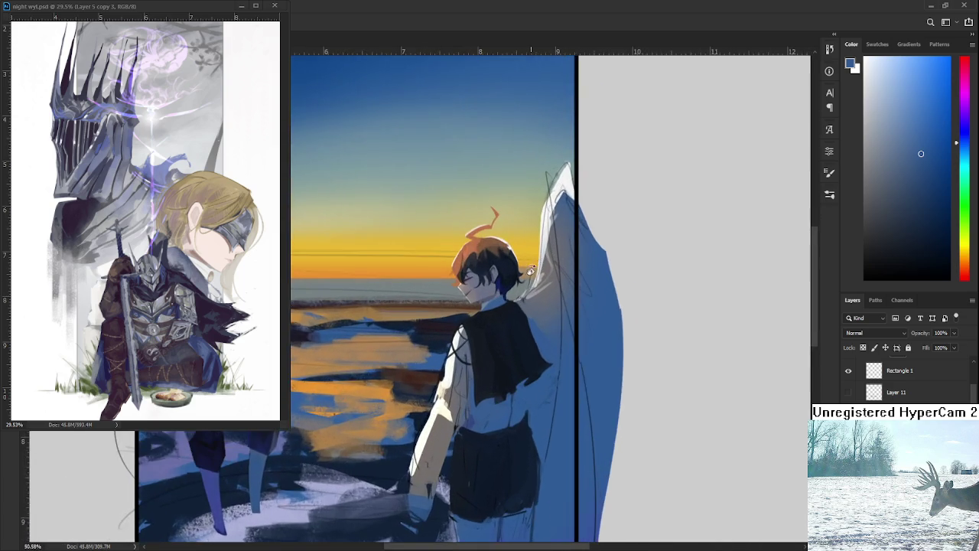
Zoom in and frame the view around the boy's head
{"action": "scroll", "coordinate": [488, 363], "scroll_direction": "up", "scroll_amount": 2}
{"action": "scroll", "coordinate": [488, 363], "scroll_direction": "up", "scroll_amount": 2}
{"action": "left_click_drag", "start_coordinate": [488, 363], "coordinate": [488, 382]}
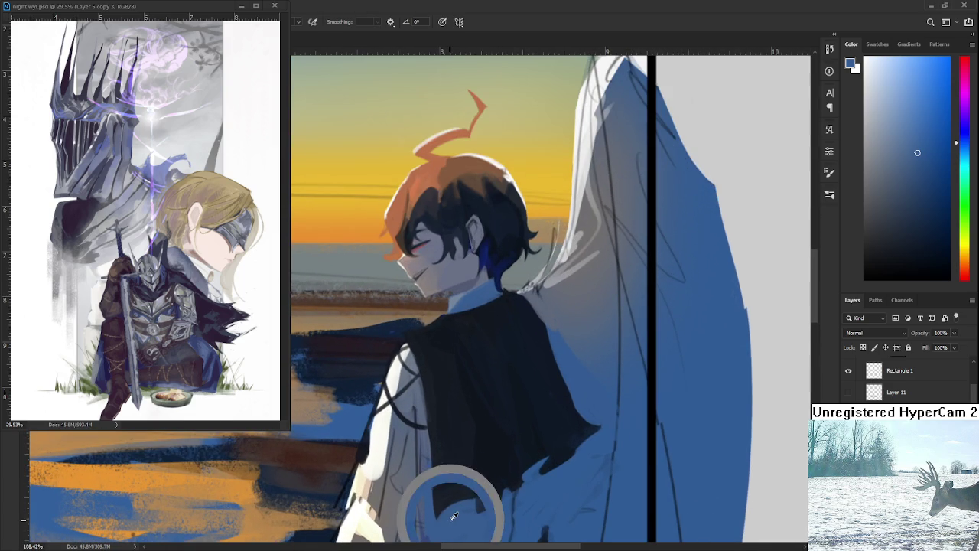
{"action": "scroll", "coordinate": [439, 413], "scroll_direction": "up", "scroll_amount": 2}
{"action": "scroll", "coordinate": [442, 398], "scroll_direction": "down", "scroll_amount": 1}
{"action": "scroll", "coordinate": [444, 385], "scroll_direction": "down", "scroll_amount": 1}
{"action": "scroll", "coordinate": [454, 347], "scroll_direction": "up", "scroll_amount": 1}
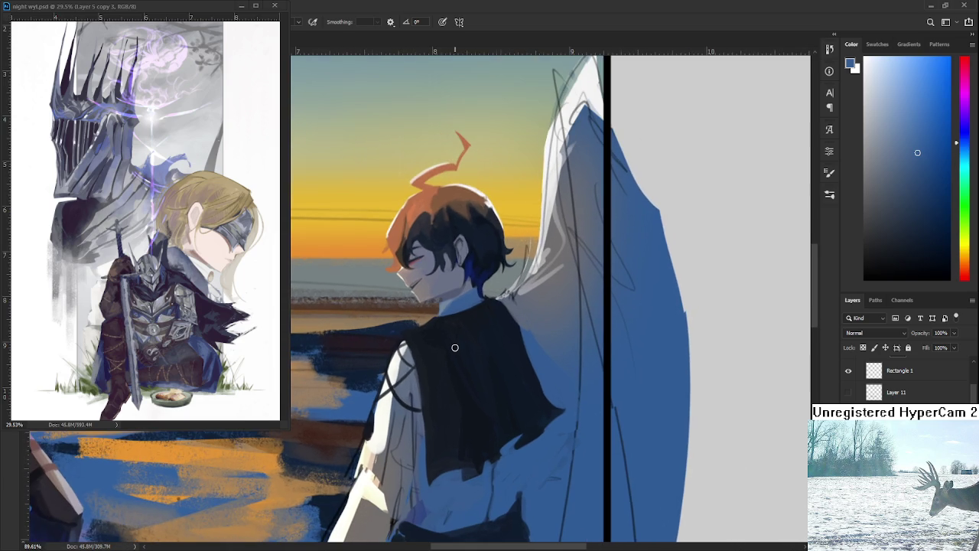
{"action": "left_click_drag", "start_coordinate": [390, 318], "coordinate": [398, 335]}
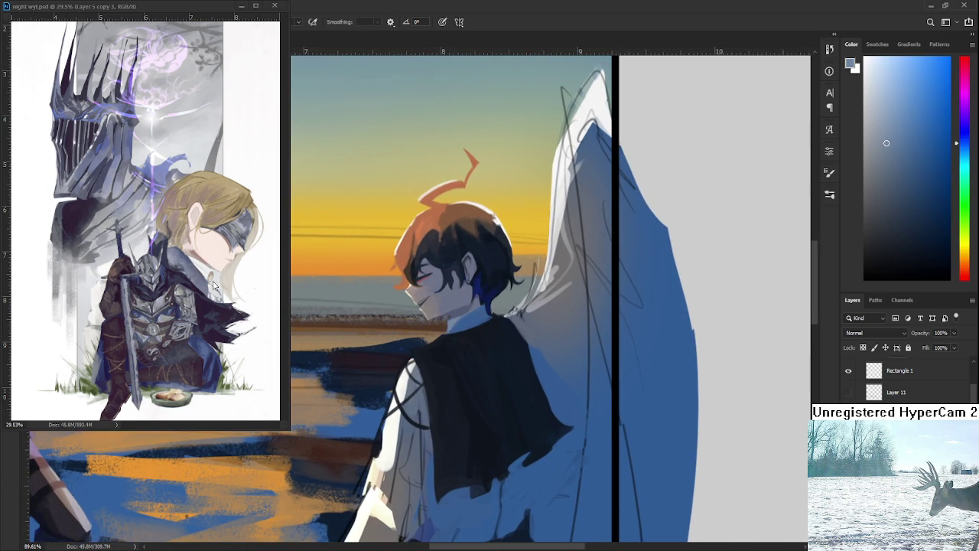
{"action": "scroll", "coordinate": [393, 364], "scroll_direction": "up", "scroll_amount": 1}
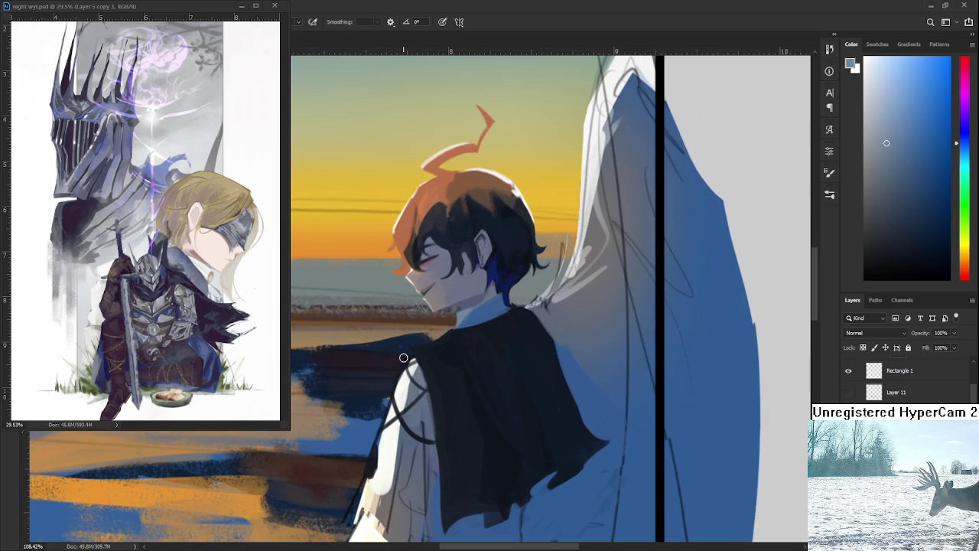
Test the collar's light blue, then sample the cape's dark colour and zoom out
{"action": "left_click", "coordinate": [428, 348], "text": "alt"}
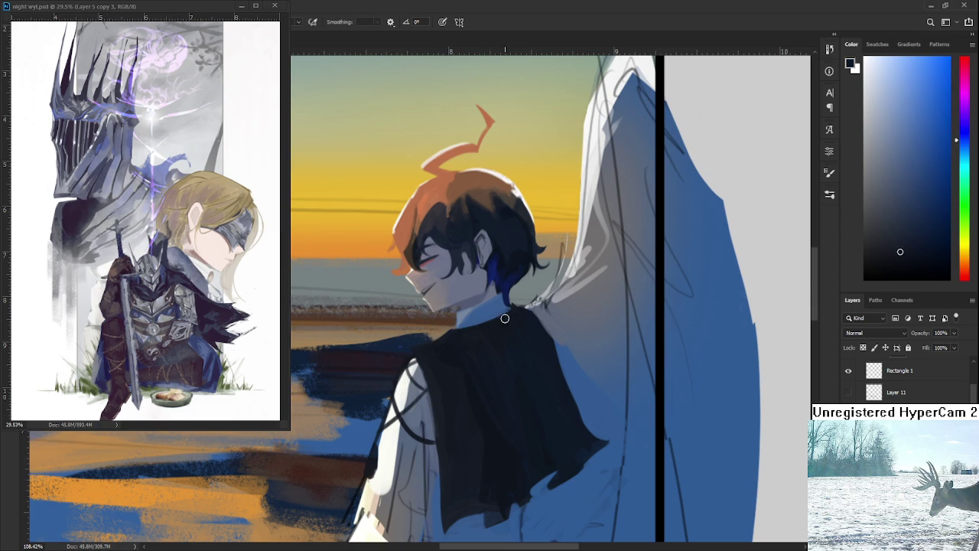
{"action": "left_click", "coordinate": [474, 315], "text": "alt"}
{"action": "left_click", "coordinate": [463, 325], "text": "alt"}
{"action": "left_click", "coordinate": [516, 318], "text": "alt"}
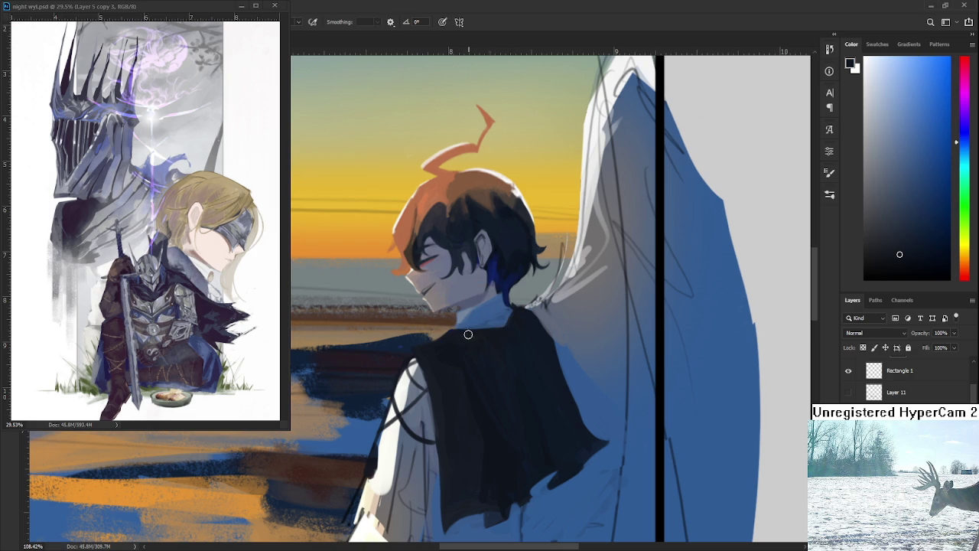
{"action": "scroll", "coordinate": [506, 331], "scroll_direction": "down", "scroll_amount": 3}
{"action": "scroll", "coordinate": [485, 335], "scroll_direction": "down", "scroll_amount": 4}
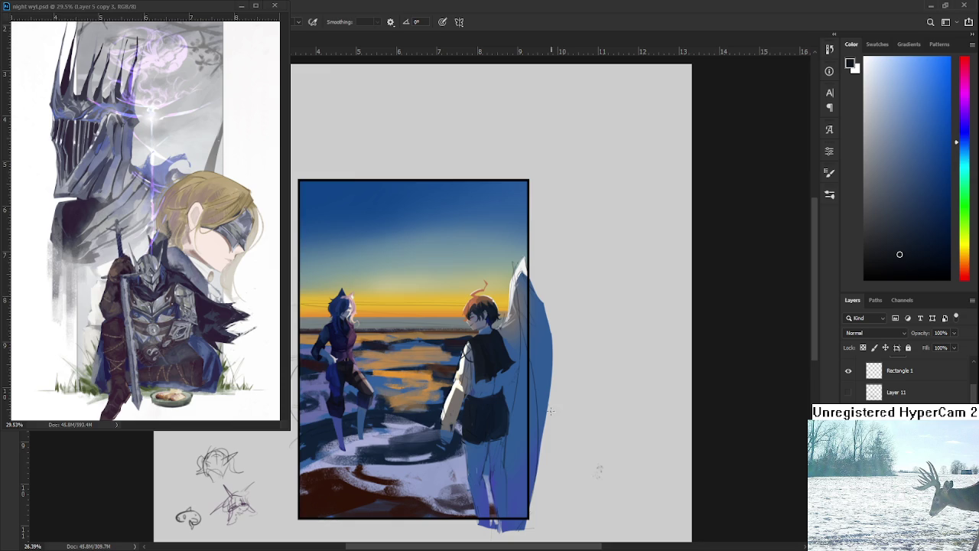
Zoom in on the boy's upper body and sample blues and near-black from the collar and vest
{"action": "scroll", "coordinate": [475, 345], "scroll_direction": "up", "scroll_amount": 2}
{"action": "scroll", "coordinate": [458, 337], "scroll_direction": "up", "scroll_amount": 2}
{"action": "scroll", "coordinate": [451, 329], "scroll_direction": "up", "scroll_amount": 2}
{"action": "left_click_drag", "start_coordinate": [487, 287], "coordinate": [490, 324]}
{"action": "scroll", "coordinate": [490, 324], "scroll_direction": "up", "scroll_amount": 1}
{"action": "left_click", "coordinate": [474, 316], "text": "alt"}
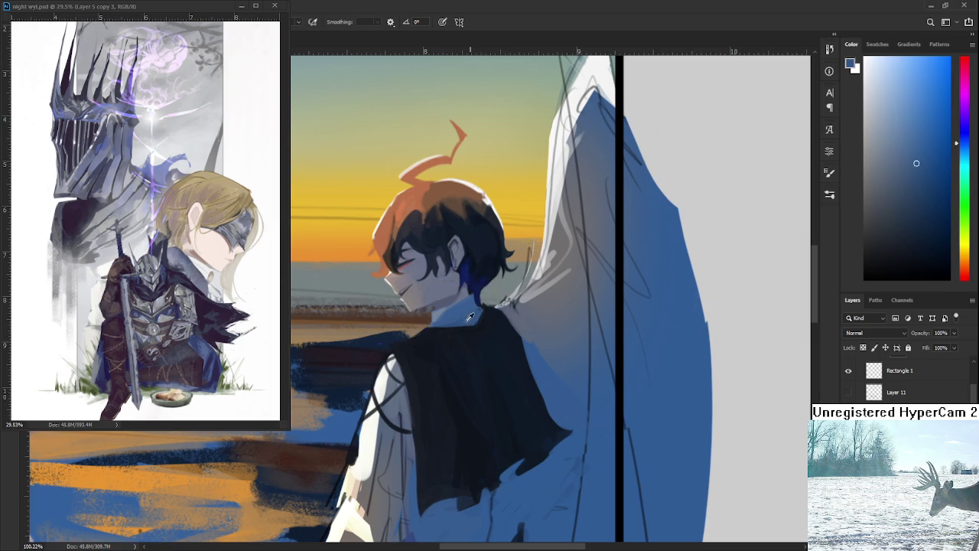
{"action": "left_click", "coordinate": [461, 330], "text": "alt"}
{"action": "left_click", "coordinate": [457, 333], "text": "alt"}
{"action": "left_click", "coordinate": [486, 309], "text": "alt"}
{"action": "left_click", "coordinate": [487, 310], "text": "alt"}
{"action": "left_click", "coordinate": [489, 310], "text": "alt"}
Sample greyish shoulder blues, settle on a saturated mid blue from the back, then zoom out
{"action": "left_click", "coordinate": [515, 322], "text": "alt"}
{"action": "left_click", "coordinate": [510, 314], "text": "alt"}
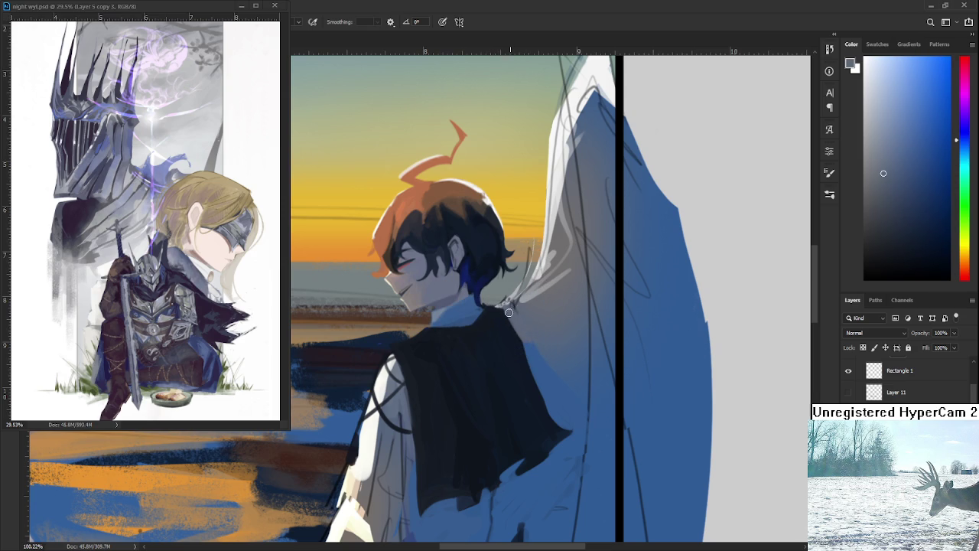
{"action": "left_click", "coordinate": [523, 327], "text": "alt"}
{"action": "left_click", "coordinate": [525, 329], "text": "alt"}
{"action": "left_click", "coordinate": [526, 337], "text": "alt"}
{"action": "left_click_drag", "start_coordinate": [539, 430], "coordinate": [526, 323]}
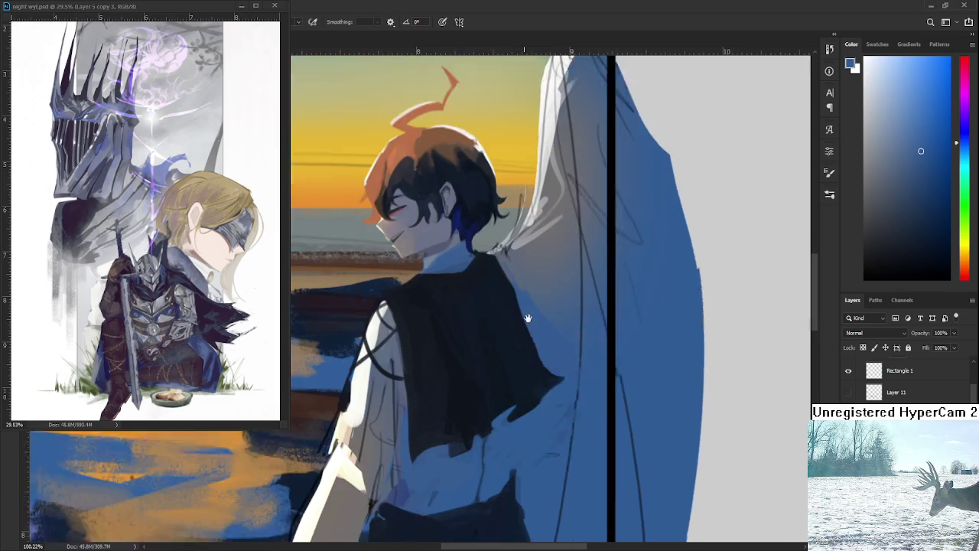
{"action": "scroll", "coordinate": [522, 327], "scroll_direction": "down", "scroll_amount": 2}
{"action": "scroll", "coordinate": [520, 325], "scroll_direction": "down", "scroll_amount": 2}
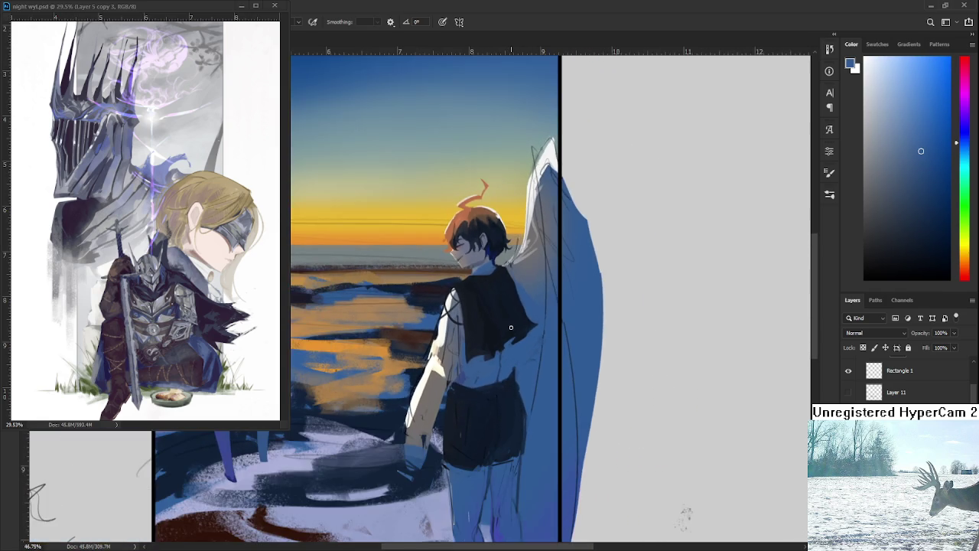
{"action": "scroll", "coordinate": [517, 314], "scroll_direction": "down", "scroll_amount": 1}
{"action": "scroll", "coordinate": [513, 299], "scroll_direction": "down", "scroll_amount": 1}
{"action": "scroll", "coordinate": [513, 299], "scroll_direction": "up", "scroll_amount": 2}
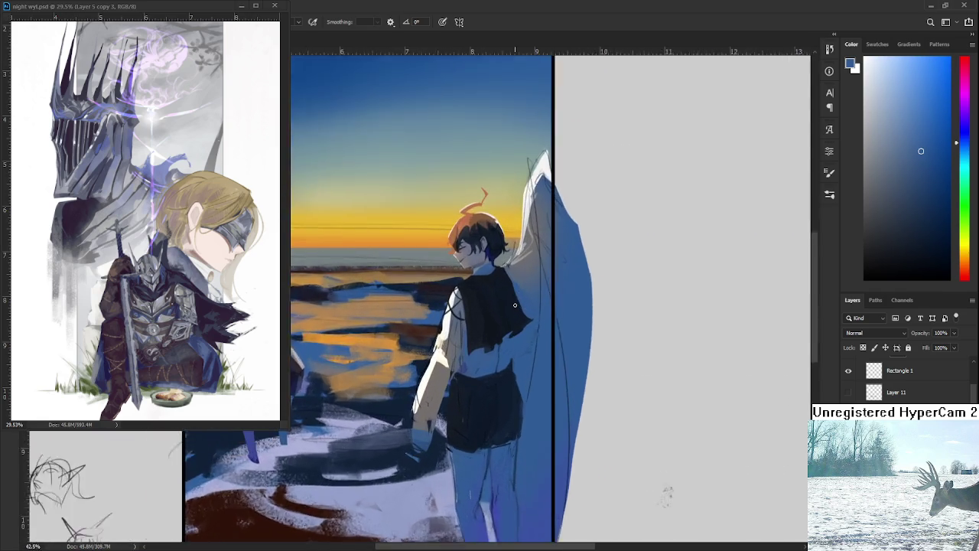
{"action": "scroll", "coordinate": [512, 296], "scroll_direction": "up", "scroll_amount": 1}
{"action": "scroll", "coordinate": [507, 287], "scroll_direction": "up", "scroll_amount": 1}
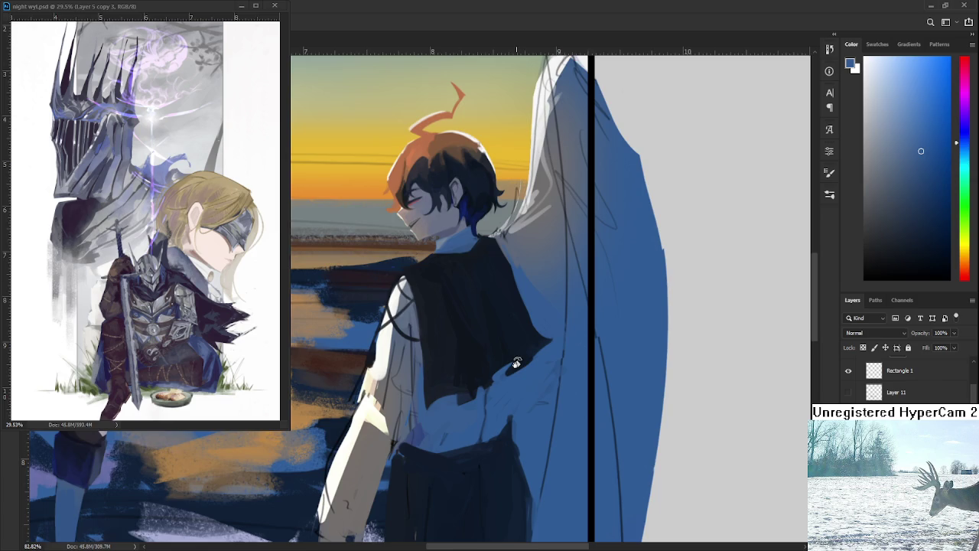
{"action": "scroll", "coordinate": [511, 367], "scroll_direction": "down", "scroll_amount": 1}
{"action": "scroll", "coordinate": [510, 374], "scroll_direction": "down", "scroll_amount": 1}
{"action": "scroll", "coordinate": [509, 443], "scroll_direction": "down", "scroll_amount": 1}
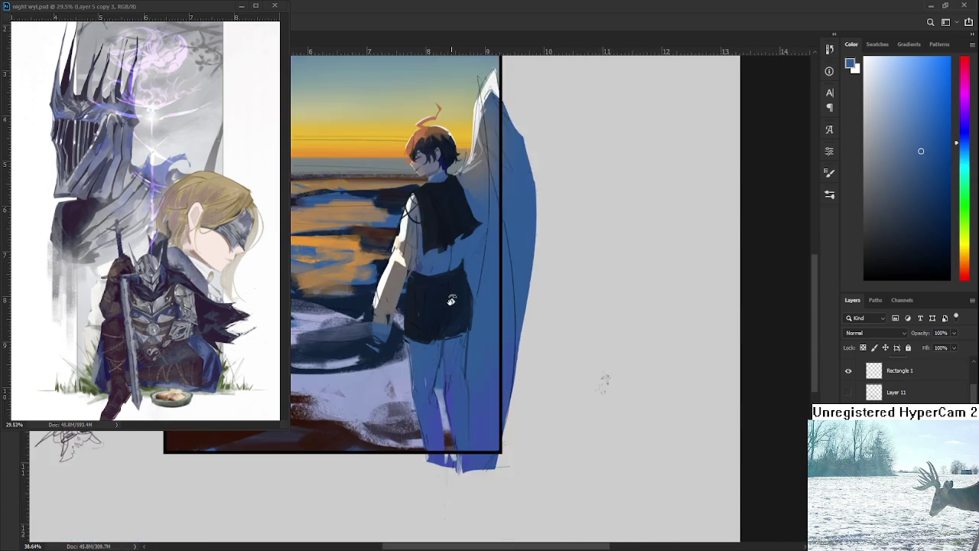
{"action": "scroll", "coordinate": [474, 382], "scroll_direction": "down", "scroll_amount": 1}
Lasso the large blue wing and skew it by raising its left side with Free Transform
{"action": "left_click_drag", "start_coordinate": [505, 437], "coordinate": [497, 457]}
{"action": "key", "text": "ctrl+t"}
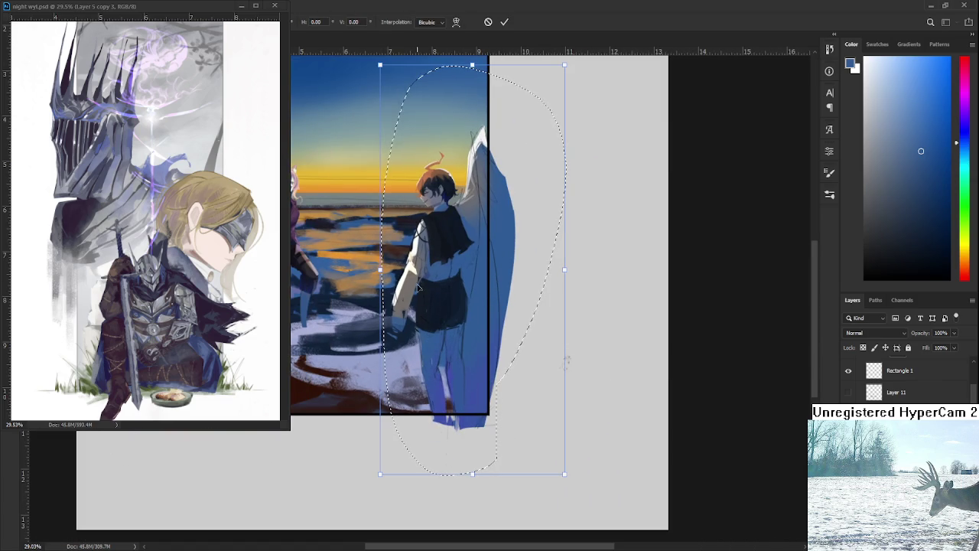
{"action": "left_click_drag", "start_coordinate": [381, 277], "coordinate": [380, 265]}
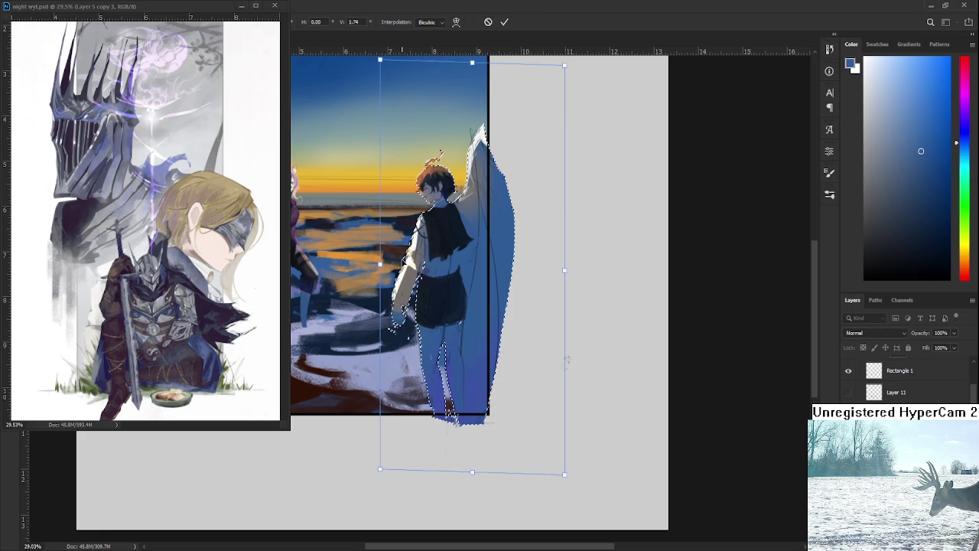
{"action": "key", "text": "Return"}
{"action": "scroll", "coordinate": [596, 399], "scroll_direction": "up", "scroll_amount": 3}
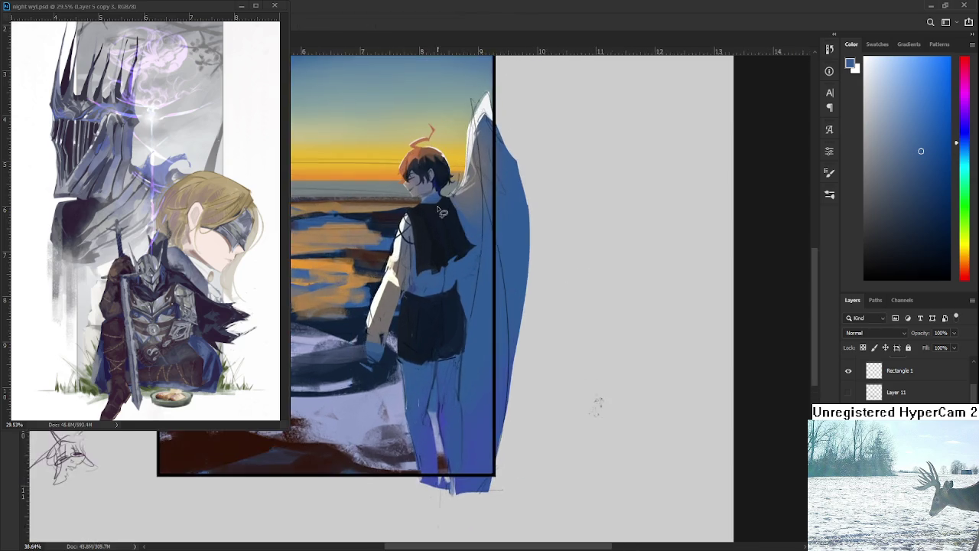
{"action": "scroll", "coordinate": [673, 498], "scroll_direction": "up", "scroll_amount": 3}
{"action": "scroll", "coordinate": [475, 312], "scroll_direction": "up", "scroll_amount": 2}
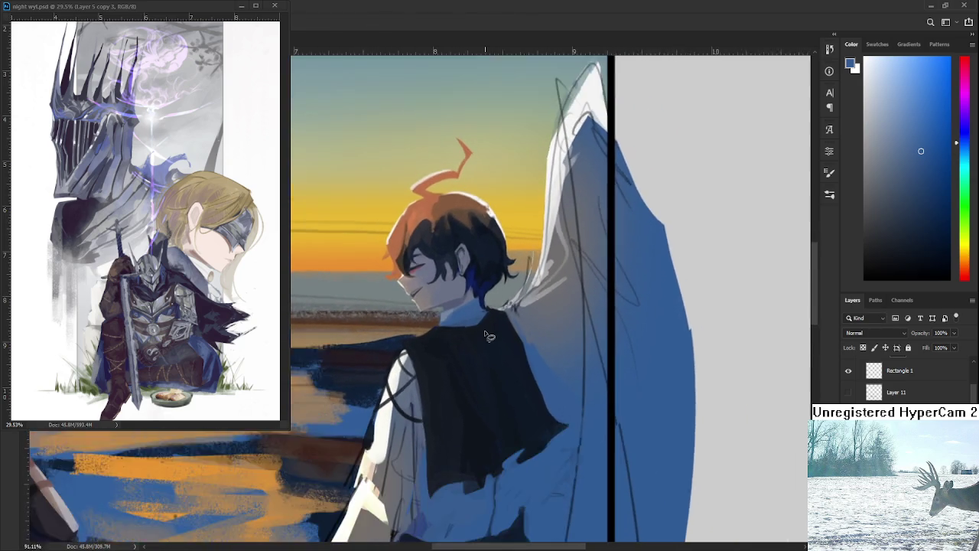
{"action": "scroll", "coordinate": [448, 336], "scroll_direction": "up", "scroll_amount": 3}
Switch to the Eraser tool and readjust the zoom
{"action": "key", "text": "e"}
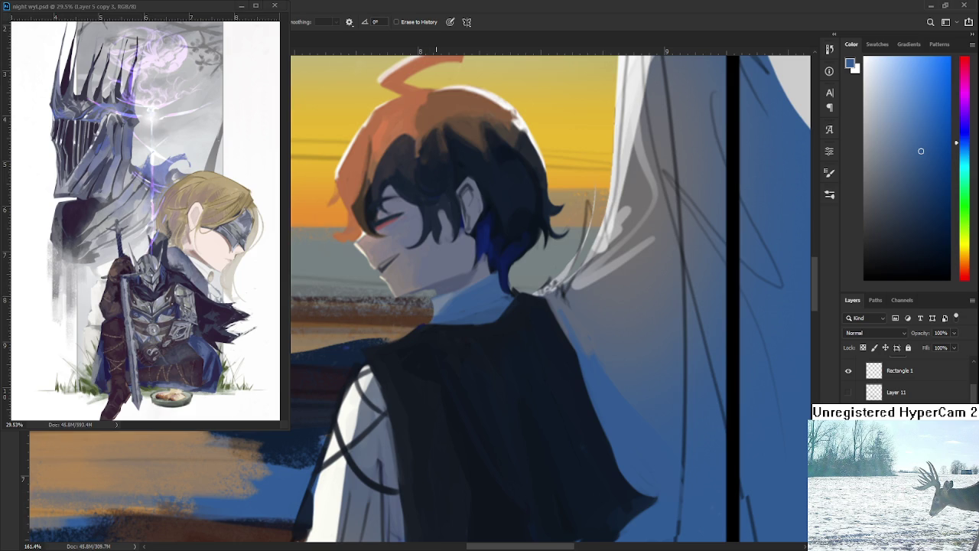
{"action": "scroll", "coordinate": [442, 327], "scroll_direction": "down", "scroll_amount": 2}
{"action": "scroll", "coordinate": [442, 328], "scroll_direction": "down", "scroll_amount": 2}
{"action": "scroll", "coordinate": [442, 328], "scroll_direction": "down", "scroll_amount": 2}
{"action": "scroll", "coordinate": [442, 327], "scroll_direction": "down", "scroll_amount": 1}
{"action": "scroll", "coordinate": [442, 327], "scroll_direction": "up", "scroll_amount": 3}
{"action": "scroll", "coordinate": [479, 338], "scroll_direction": "up", "scroll_amount": 2}
Switch to the Brush and sample shirt blues and a darker navy from the shorts
{"action": "key", "text": "b"}
{"action": "left_click", "coordinate": [459, 393], "text": "alt"}
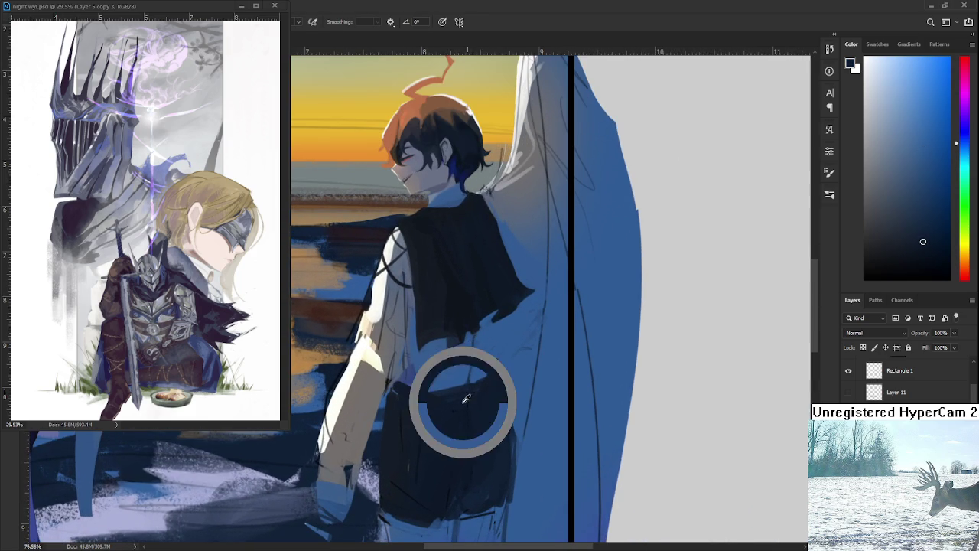
{"action": "left_click_drag", "start_coordinate": [469, 382], "coordinate": [477, 340]}
{"action": "left_click", "coordinate": [478, 340], "text": "alt"}
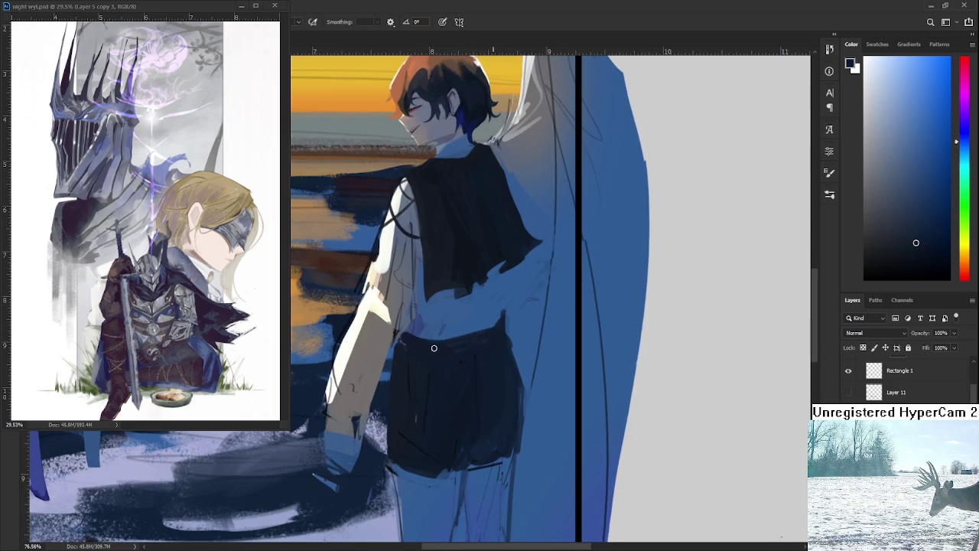
{"action": "left_click", "coordinate": [448, 332], "text": "alt"}
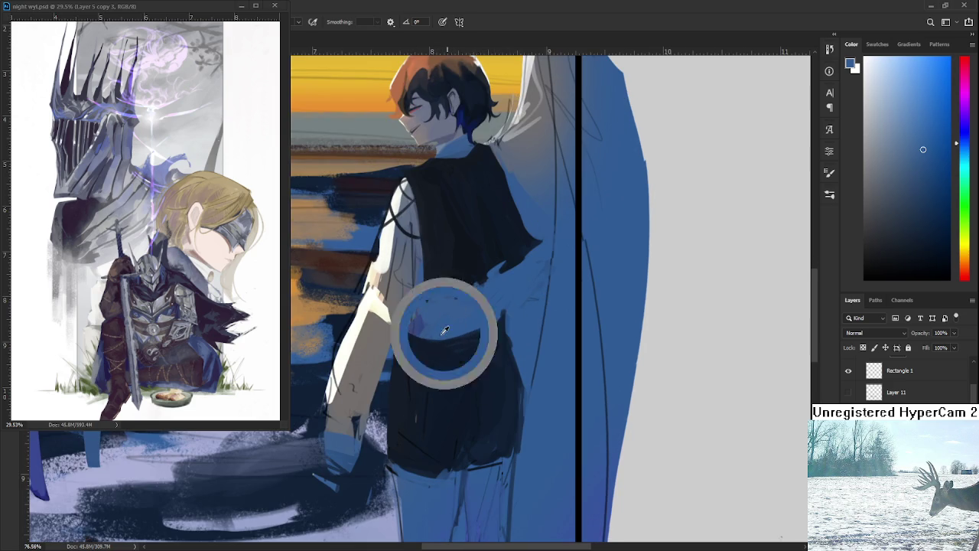
{"action": "left_click", "coordinate": [488, 317], "text": "alt"}
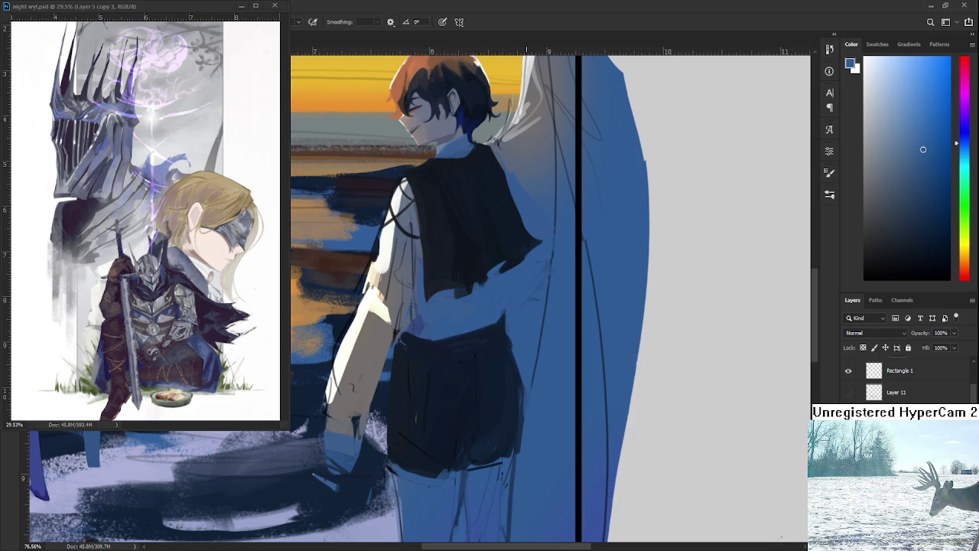
{"action": "scroll", "coordinate": [486, 299], "scroll_direction": "down", "scroll_amount": 2}
{"action": "scroll", "coordinate": [486, 299], "scroll_direction": "down", "scroll_amount": 2}
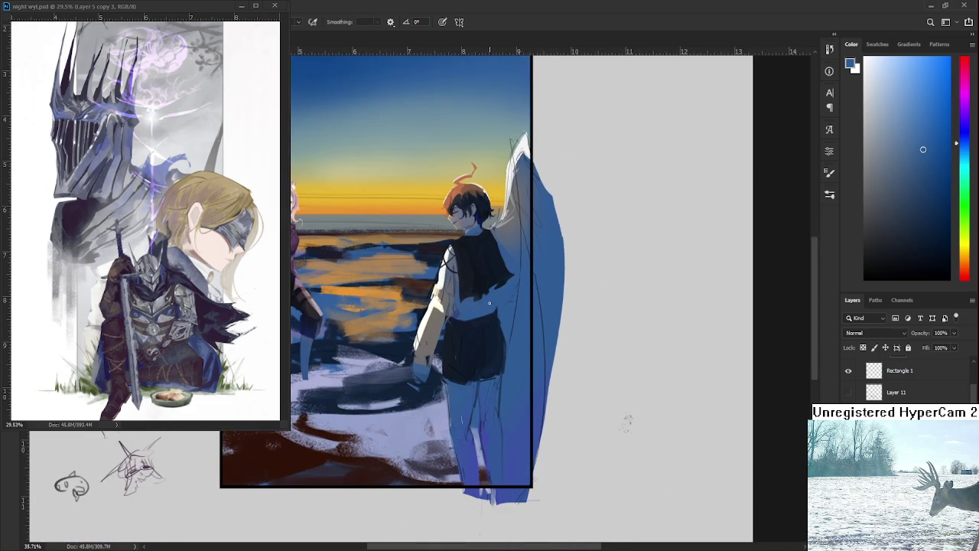
{"action": "scroll", "coordinate": [487, 299], "scroll_direction": "up", "scroll_amount": 2}
{"action": "scroll", "coordinate": [486, 299], "scroll_direction": "up", "scroll_amount": 1}
Frame the back and waist, sampling navy, shirt blue and a grey-blue from the face
{"action": "left_click_drag", "start_coordinate": [487, 299], "coordinate": [466, 333]}
{"action": "left_click", "coordinate": [448, 352], "text": "alt"}
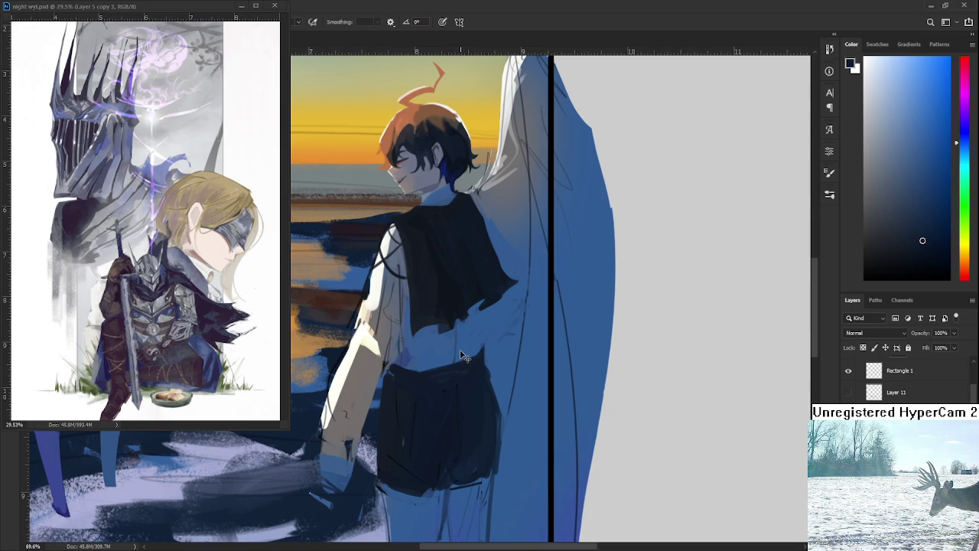
{"action": "left_click", "coordinate": [463, 347], "text": "alt"}
{"action": "left_click", "coordinate": [467, 334], "text": "alt"}
{"action": "scroll", "coordinate": [450, 348], "scroll_direction": "left", "scroll_amount": 1}
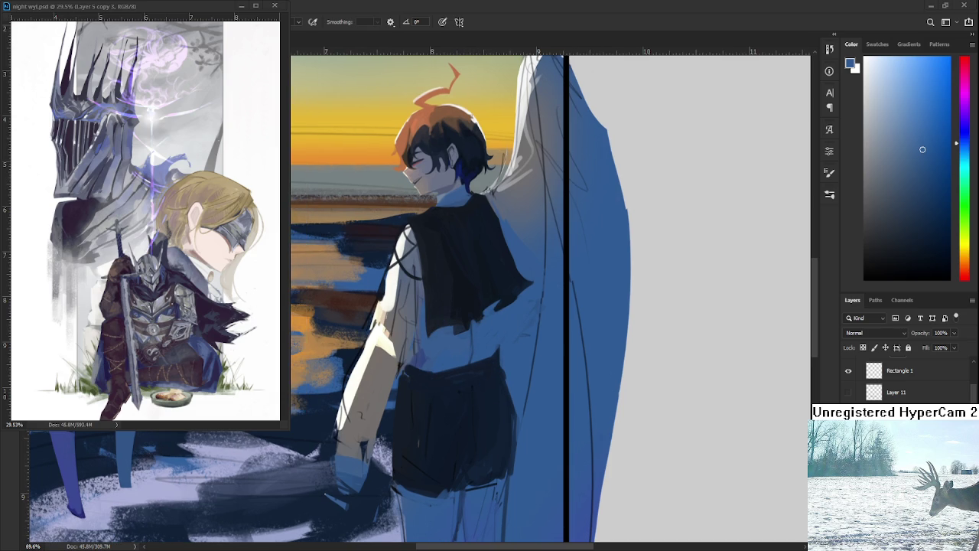
{"action": "scroll", "coordinate": [434, 310], "scroll_direction": "up", "scroll_amount": 1}
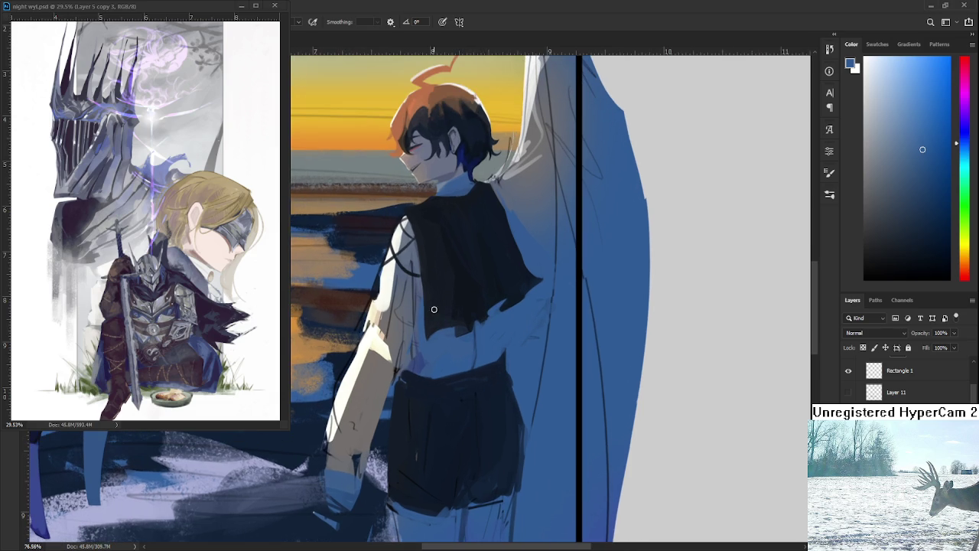
{"action": "left_click", "coordinate": [479, 345], "text": "alt"}
{"action": "scroll", "coordinate": [476, 337], "scroll_direction": "up", "scroll_amount": 2}
{"action": "left_click", "coordinate": [430, 220], "text": "alt"}
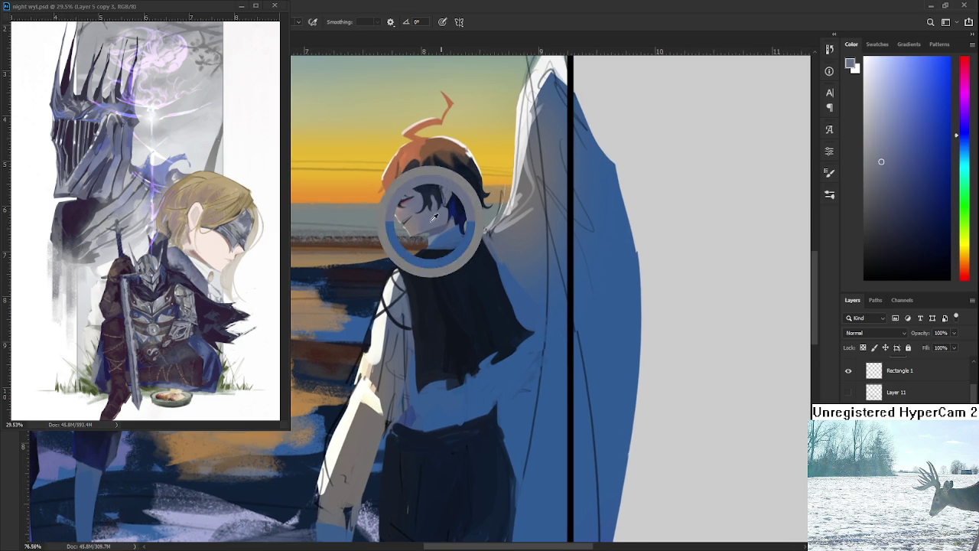
{"action": "scroll", "coordinate": [443, 355], "scroll_direction": "down", "scroll_amount": 1}
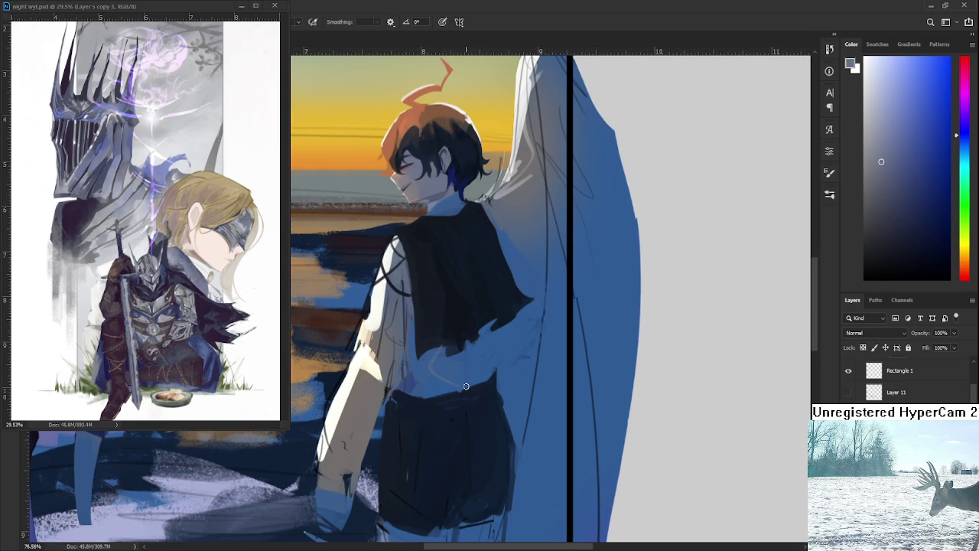
Paint faint light strokes across the lower back, enlarging the brush for a soft waist patch
{"action": "left_click_drag", "start_coordinate": [418, 358], "coordinate": [468, 389]}
{"action": "key", "text": "]"}
{"action": "key", "text": "]"}
{"action": "mouse_move", "coordinate": [448, 375]}
{"action": "left_mouse_down"}
{"action": "mouse_move", "coordinate": [446, 362]}
{"action": "mouse_move", "coordinate": [481, 344]}
{"action": "left_mouse_up"}
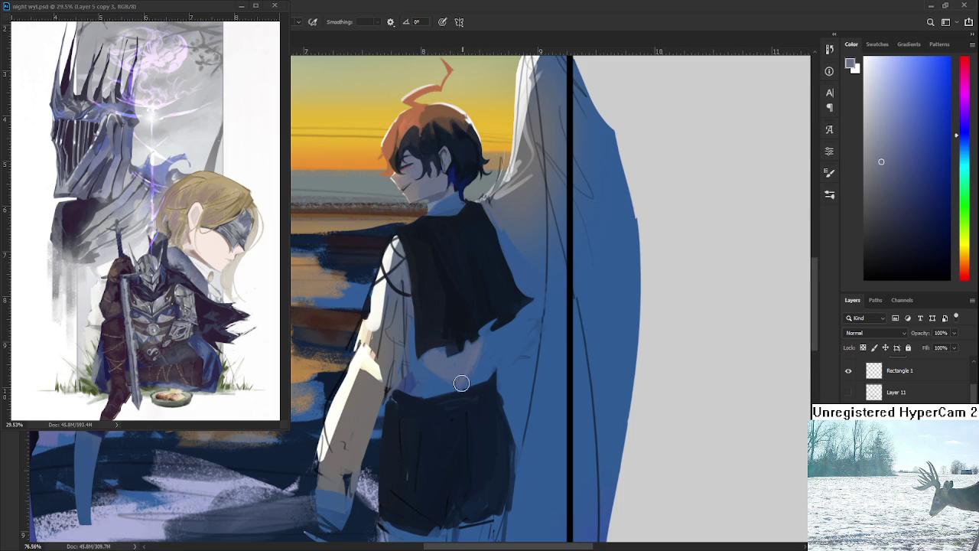
Sample lighter blue-grey tones at the waist, ending on a more saturated blue
{"action": "left_click", "coordinate": [462, 367], "text": "alt"}
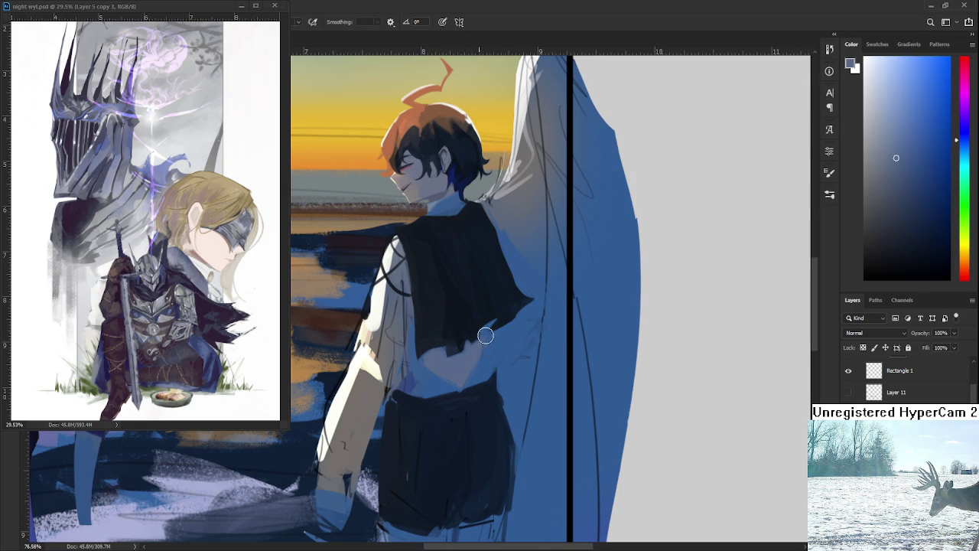
{"action": "left_click", "coordinate": [427, 375], "text": "alt"}
{"action": "left_click", "coordinate": [429, 377], "text": "alt"}
{"action": "left_click", "coordinate": [445, 362], "text": "alt"}
{"action": "left_click", "coordinate": [459, 373], "text": "alt"}
{"action": "left_click", "coordinate": [482, 373], "text": "alt"}
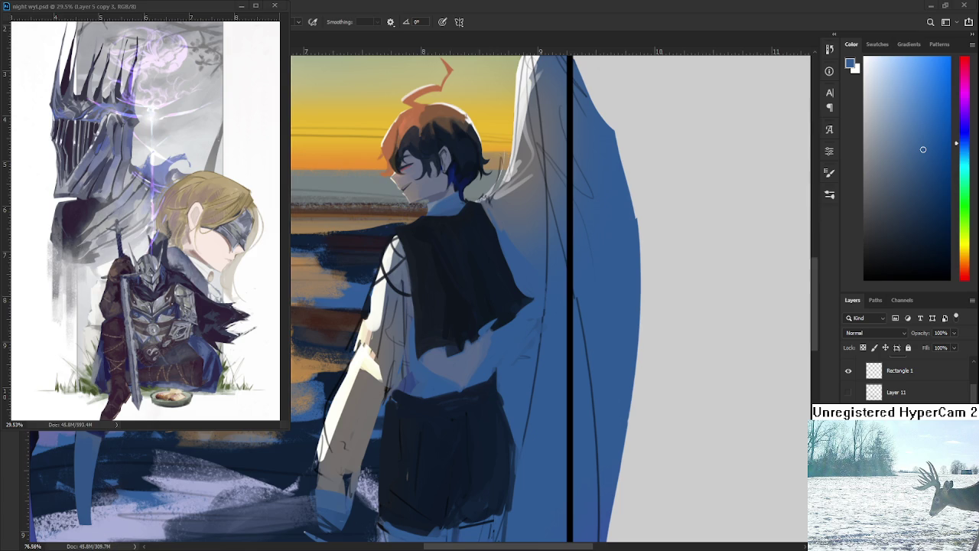
Zoom the view out slightly over the boy's waist
{"action": "scroll", "coordinate": [458, 343], "scroll_direction": "up", "scroll_amount": 2}
Sample shirt blues and lay a short stroke near the waist
{"action": "scroll", "coordinate": [459, 343], "scroll_direction": "down", "scroll_amount": 3}
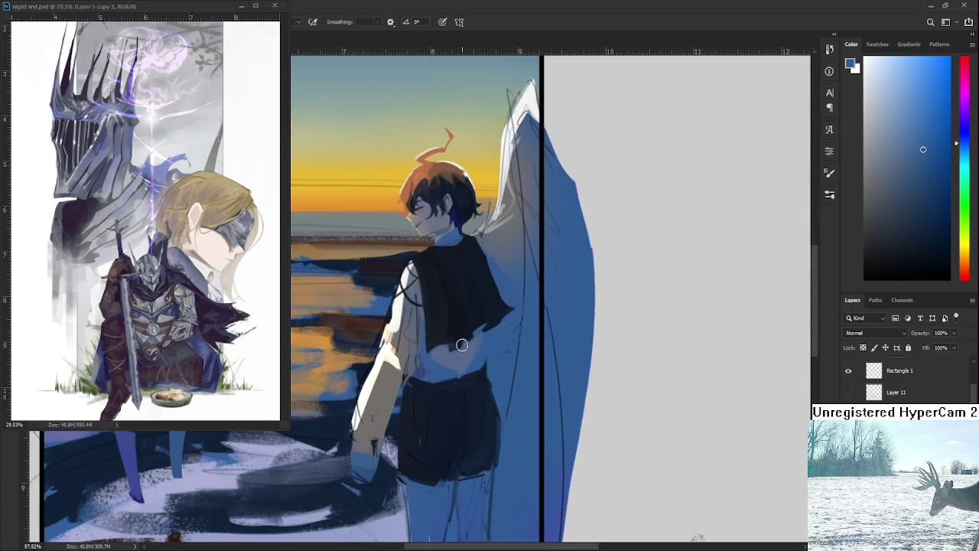
{"action": "left_click", "coordinate": [427, 374], "text": "alt"}
{"action": "left_click_drag", "start_coordinate": [427, 375], "coordinate": [416, 372]}
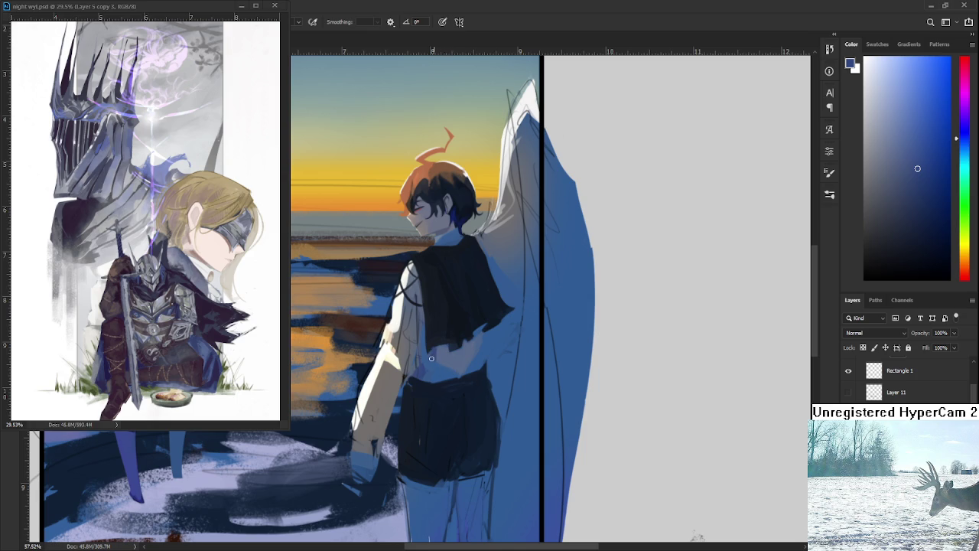
{"action": "left_click", "coordinate": [436, 353], "text": "alt"}
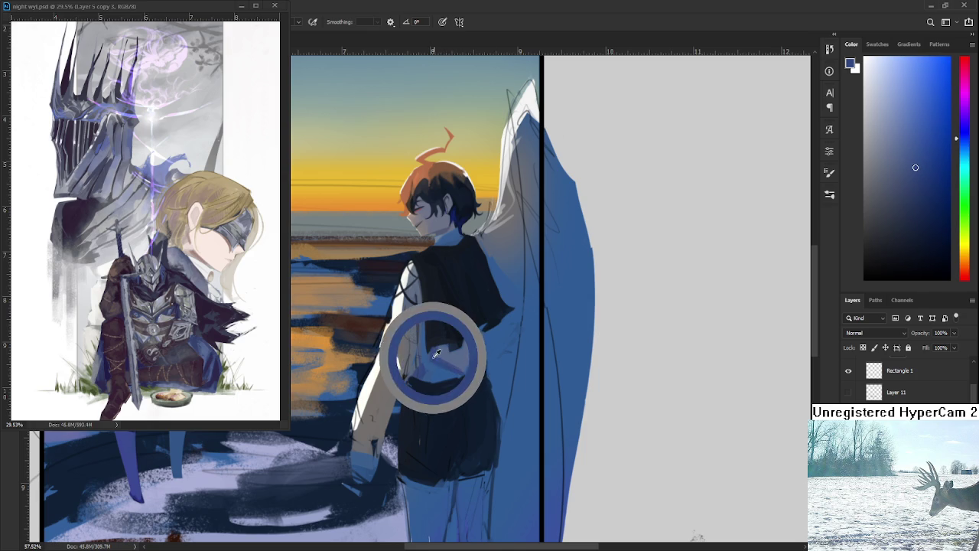
{"action": "left_click", "coordinate": [437, 350], "text": "alt"}
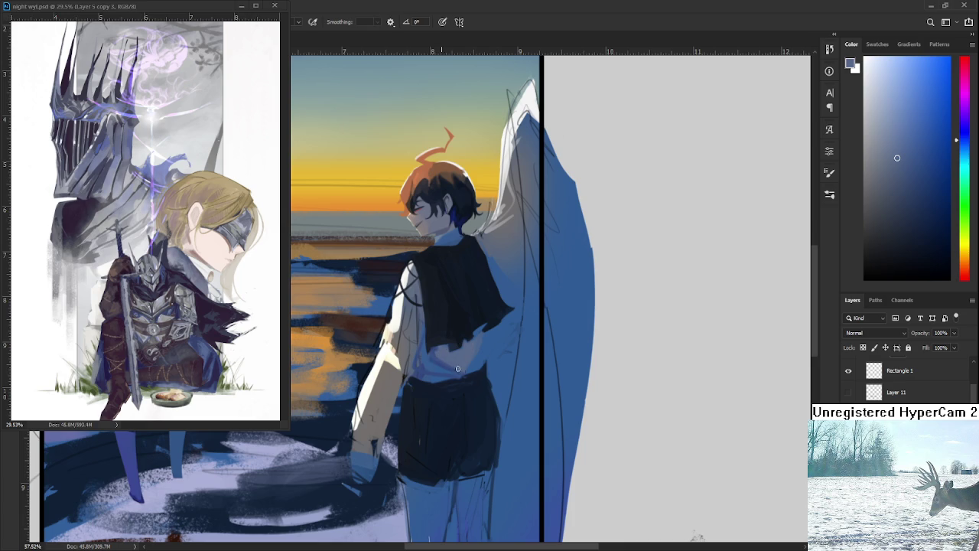
{"action": "left_click", "coordinate": [482, 348], "text": "alt"}
{"action": "left_click", "coordinate": [484, 348], "text": "alt"}
{"action": "left_click", "coordinate": [486, 358], "text": "alt"}
{"action": "left_click", "coordinate": [443, 368], "text": "alt"}
Pick paler and mid shirt blues and paint light shading on the shirt back
{"action": "left_click", "coordinate": [479, 329], "text": "alt"}
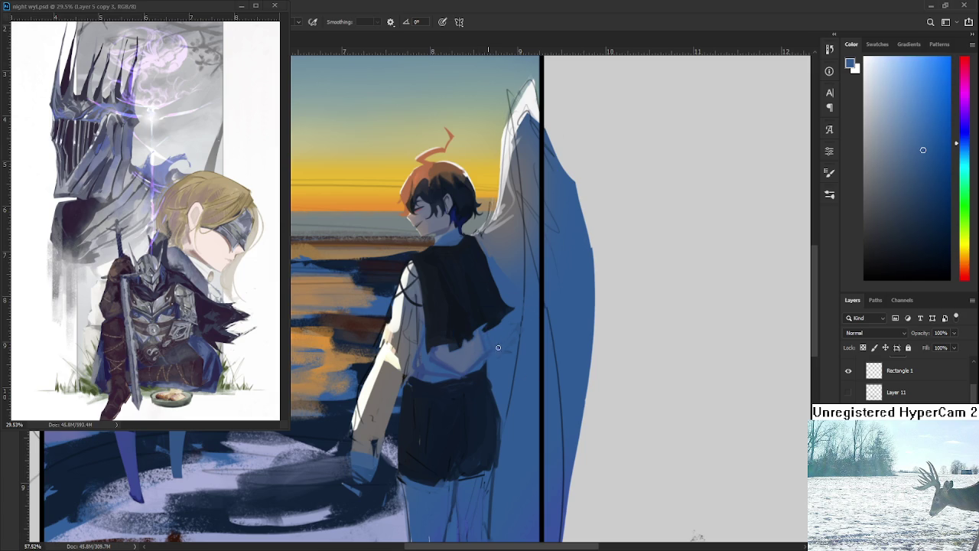
{"action": "left_click", "coordinate": [493, 351], "text": "alt"}
{"action": "left_click", "coordinate": [479, 357], "text": "alt"}
{"action": "left_click", "coordinate": [471, 361], "text": "alt"}
{"action": "left_click", "coordinate": [473, 354], "text": "alt"}
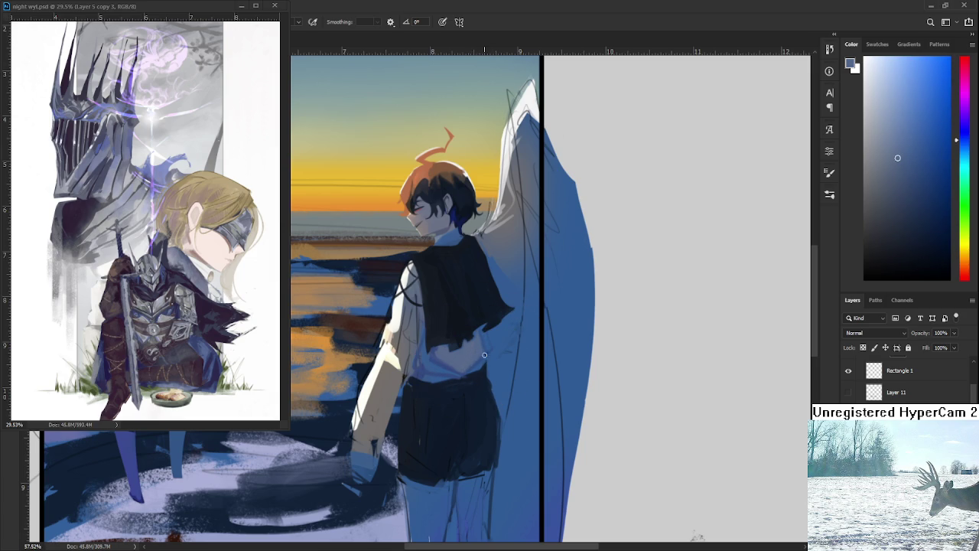
{"action": "left_click", "coordinate": [450, 352], "text": "alt"}
{"action": "left_click", "coordinate": [447, 361], "text": "alt"}
{"action": "left_click", "coordinate": [456, 364], "text": "alt"}
{"action": "scroll", "coordinate": [474, 360], "scroll_direction": "down", "scroll_amount": 3}
{"action": "scroll", "coordinate": [478, 358], "scroll_direction": "up", "scroll_amount": 2}
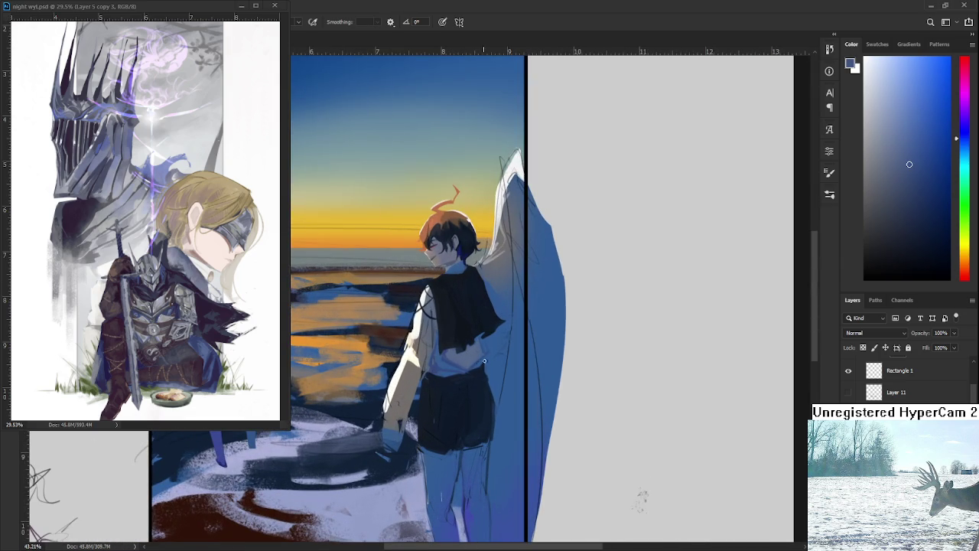
{"action": "left_click_drag", "start_coordinate": [470, 372], "coordinate": [453, 356]}
Zoom in and sample dark shadow tones from the shirt hem and the dark shorts
{"action": "scroll", "coordinate": [461, 353], "scroll_direction": "up", "scroll_amount": 2}
{"action": "scroll", "coordinate": [459, 354], "scroll_direction": "up", "scroll_amount": 2}
{"action": "scroll", "coordinate": [452, 382], "scroll_direction": "up", "scroll_amount": 2}
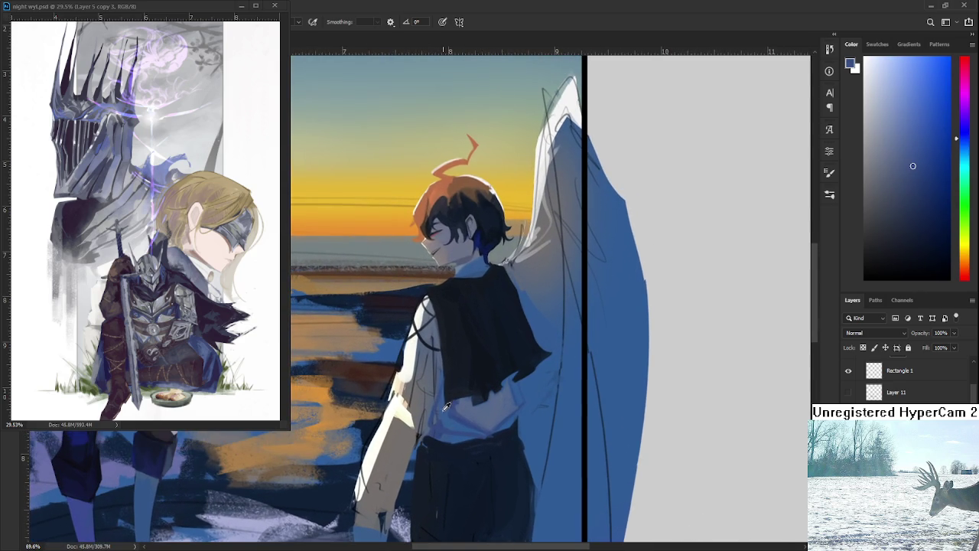
{"action": "left_click", "coordinate": [447, 403], "text": "alt"}
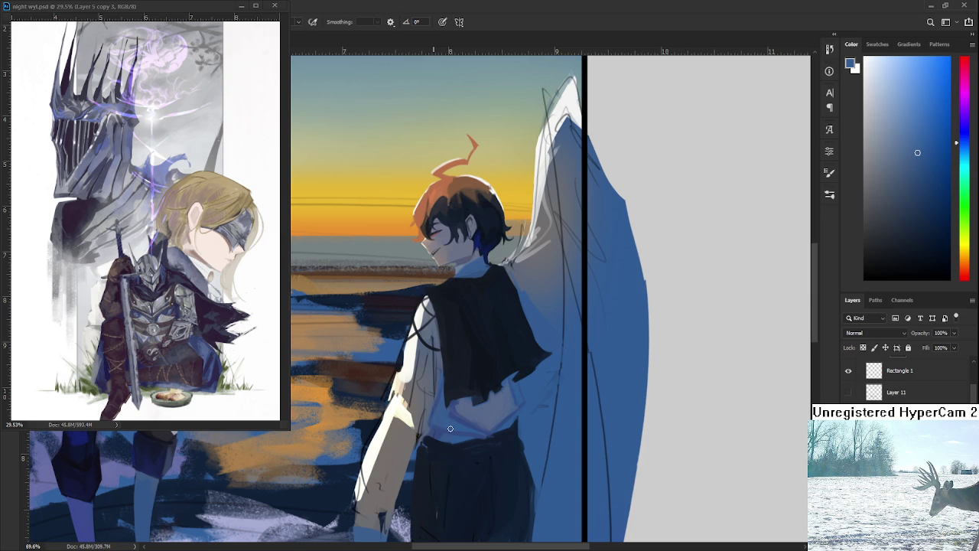
{"action": "left_click", "coordinate": [456, 426], "text": "alt"}
{"action": "left_click", "coordinate": [461, 413], "text": "alt"}
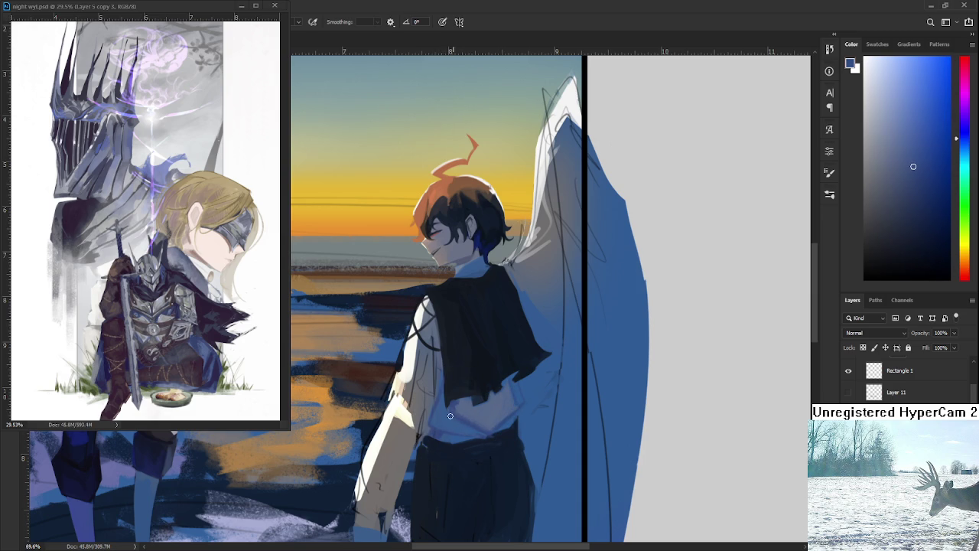
{"action": "left_click", "coordinate": [460, 408], "text": "alt"}
{"action": "left_click", "coordinate": [465, 395], "text": "alt"}
{"action": "left_click", "coordinate": [488, 394], "text": "alt"}
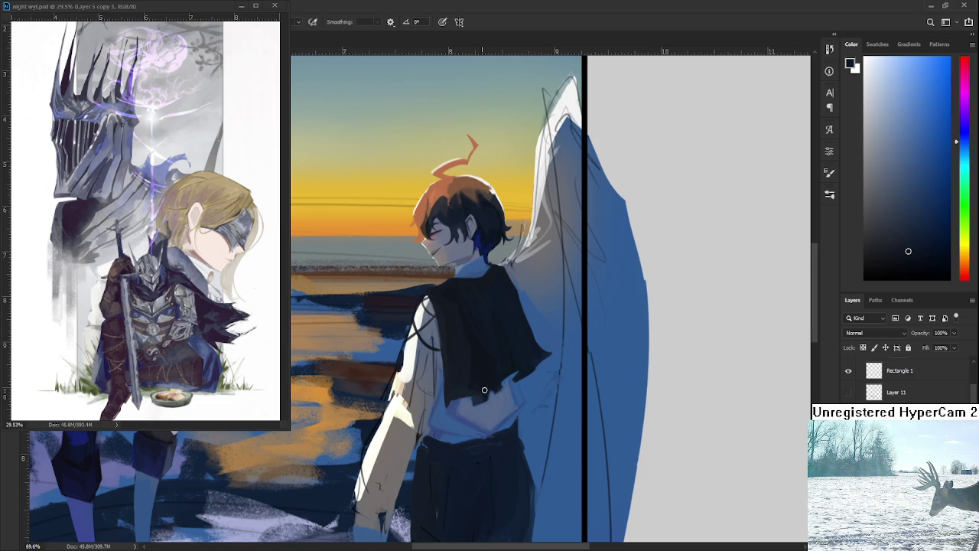
{"action": "scroll", "coordinate": [511, 353], "scroll_direction": "down", "scroll_amount": 5}
{"action": "scroll", "coordinate": [509, 364], "scroll_direction": "up", "scroll_amount": 3}
{"action": "scroll", "coordinate": [505, 374], "scroll_direction": "up", "scroll_amount": 2}
{"action": "scroll", "coordinate": [505, 373], "scroll_direction": "up", "scroll_amount": 1}
{"action": "scroll", "coordinate": [505, 367], "scroll_direction": "up", "scroll_amount": 1}
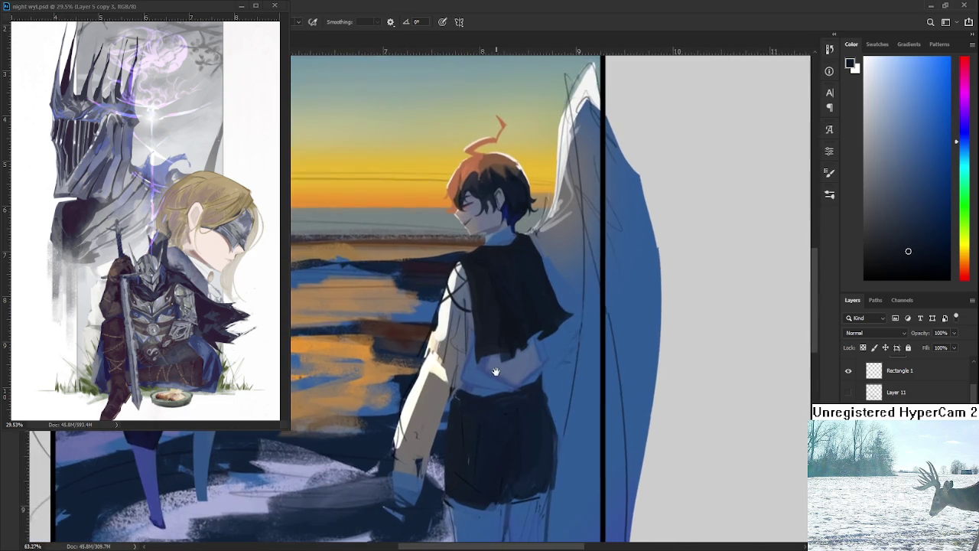
{"action": "left_click", "coordinate": [483, 387], "text": "alt"}
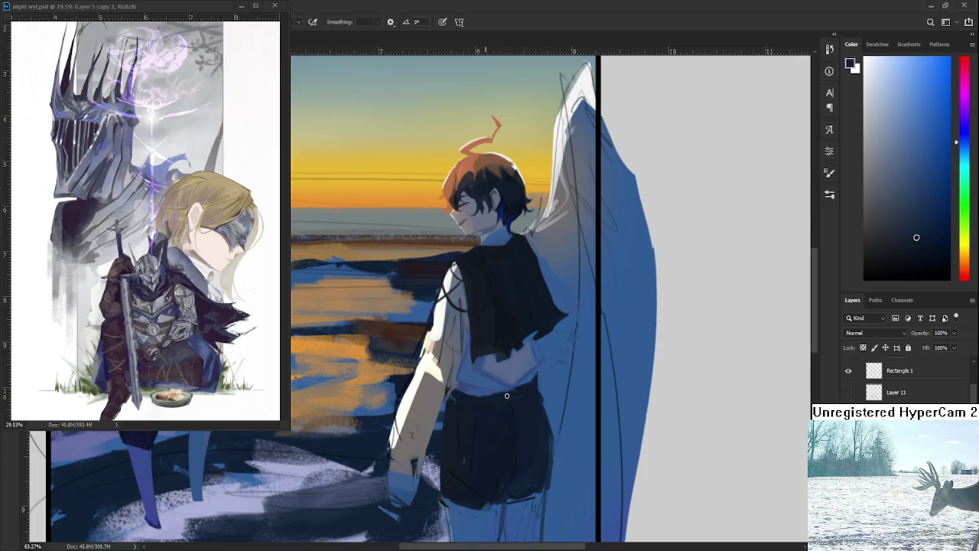
{"action": "left_click_drag", "start_coordinate": [496, 393], "coordinate": [470, 392]}
Return to the dark navy colour and close the floating knight reference window
{"action": "left_click", "coordinate": [537, 374], "text": "alt"}
{"action": "left_click", "coordinate": [539, 380], "text": "alt"}
{"action": "scroll", "coordinate": [542, 381], "scroll_direction": "down", "scroll_amount": 5}
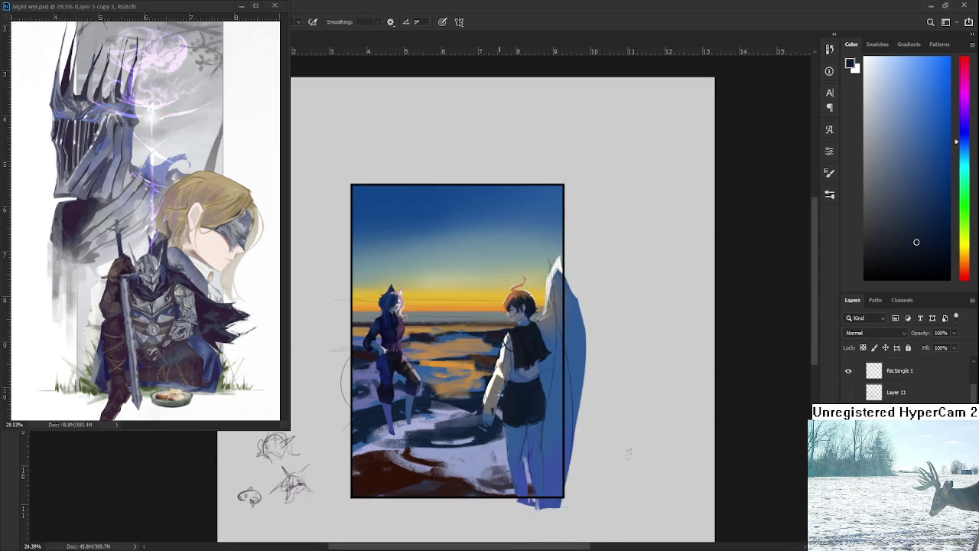
{"action": "scroll", "coordinate": [523, 402], "scroll_direction": "up", "scroll_amount": 1}
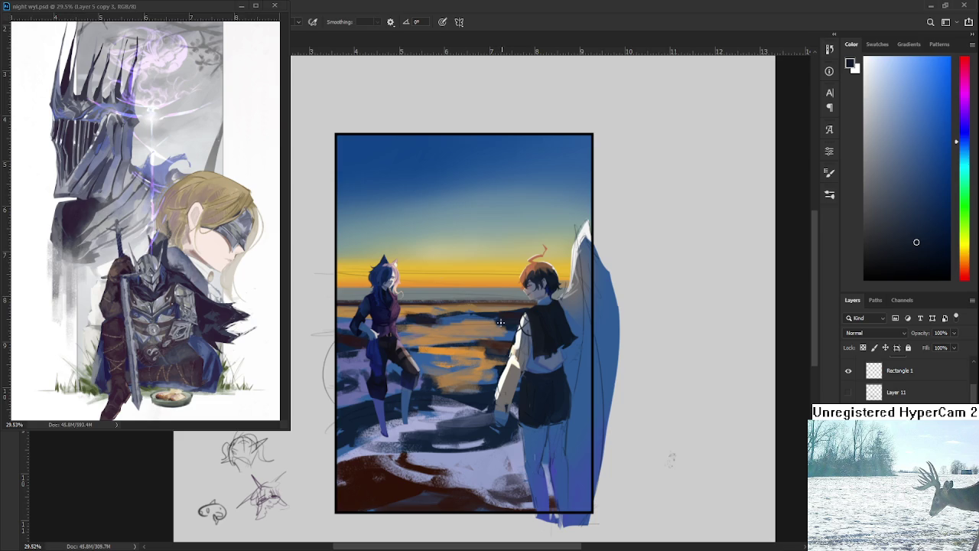
{"action": "left_click", "coordinate": [241, 6]}
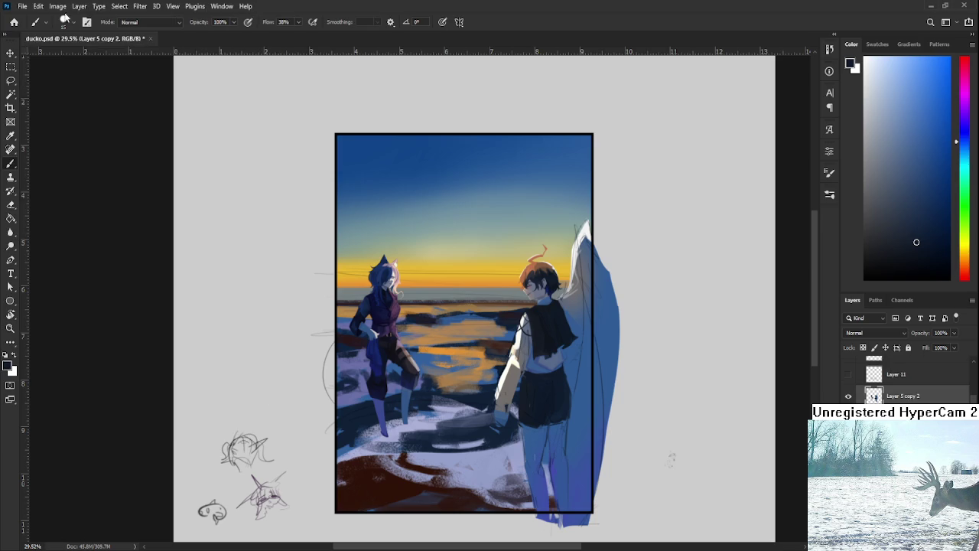
Open Raid.psd from the recent files list and zoom toward its right edge
{"action": "left_click", "coordinate": [17, 21]}
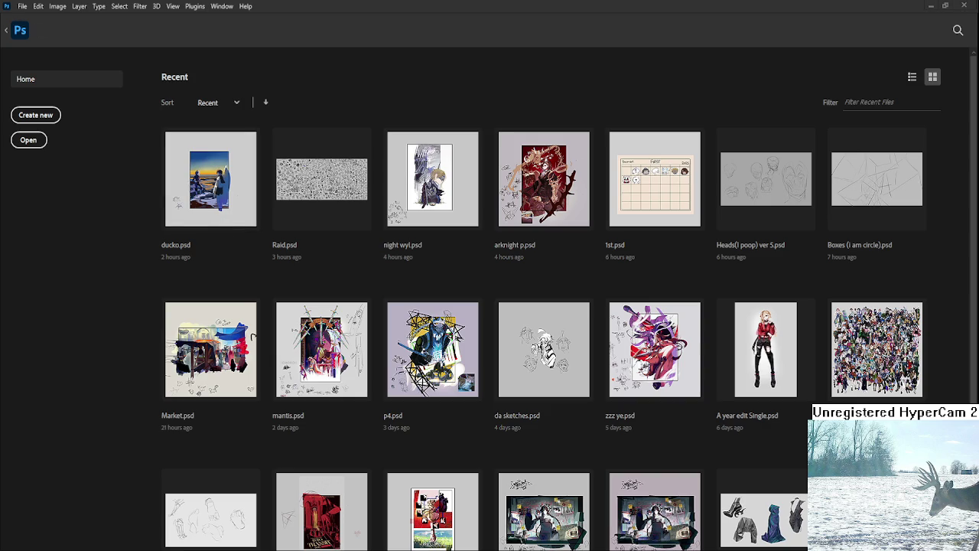
{"action": "left_click", "coordinate": [306, 206]}
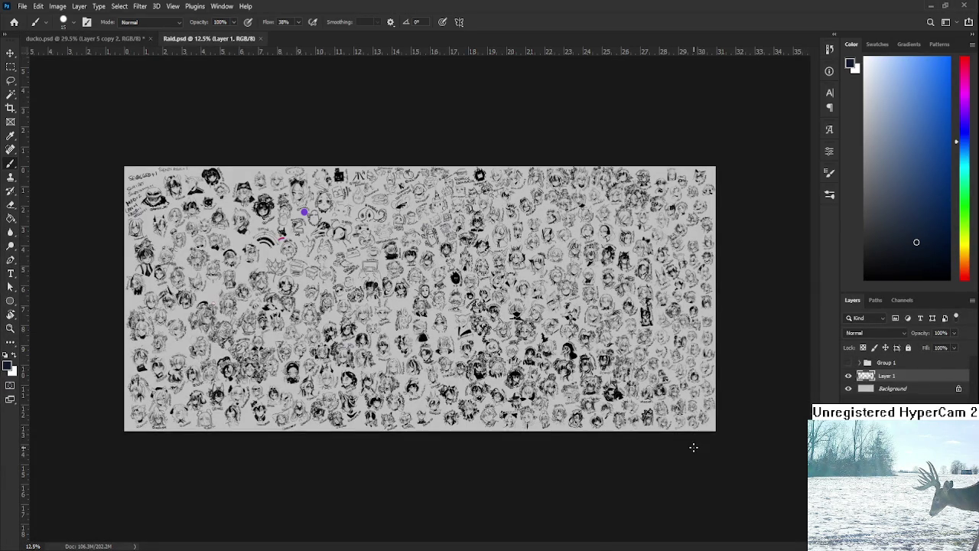
{"action": "scroll", "coordinate": [691, 446], "scroll_direction": "up", "scroll_amount": 5}
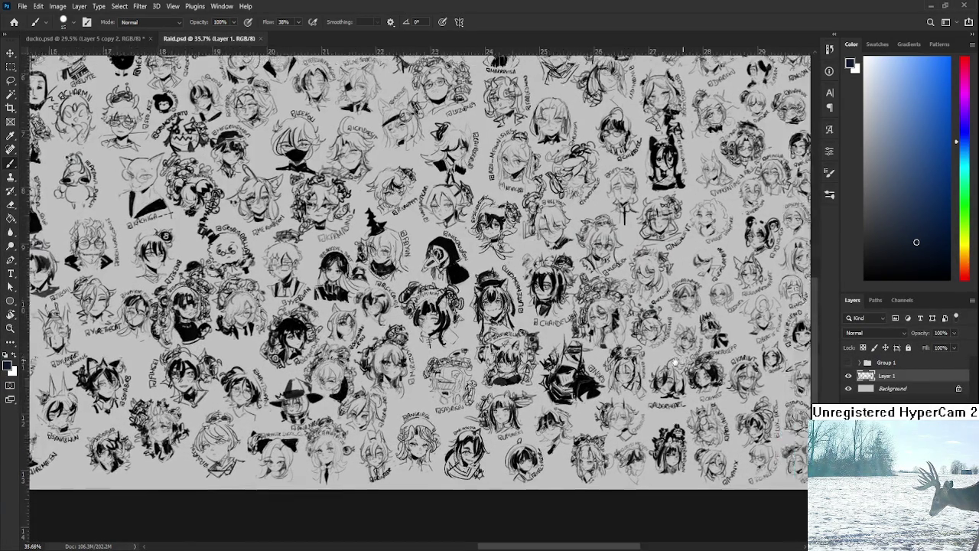
{"action": "left_click_drag", "start_coordinate": [710, 350], "coordinate": [479, 385]}
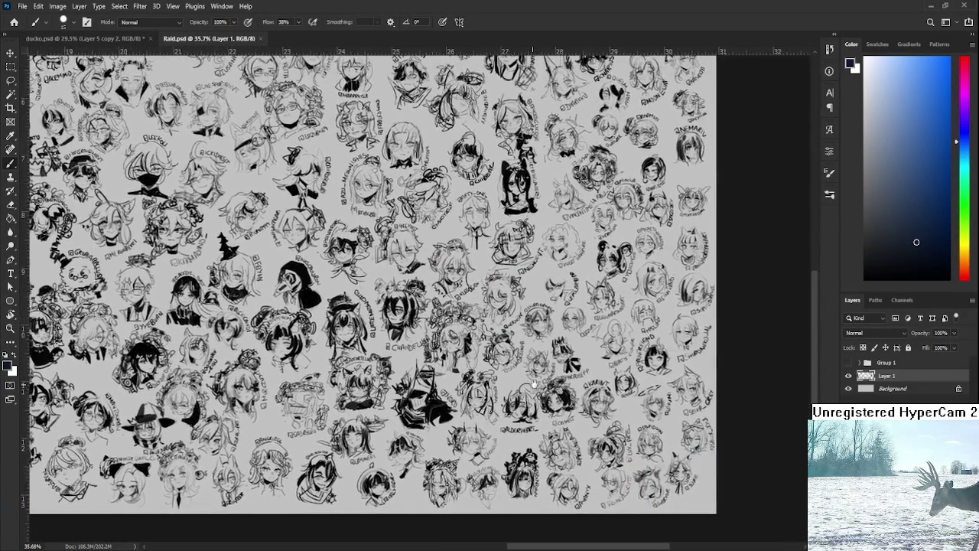
{"action": "scroll", "coordinate": [477, 384], "scroll_direction": "up", "scroll_amount": 2}
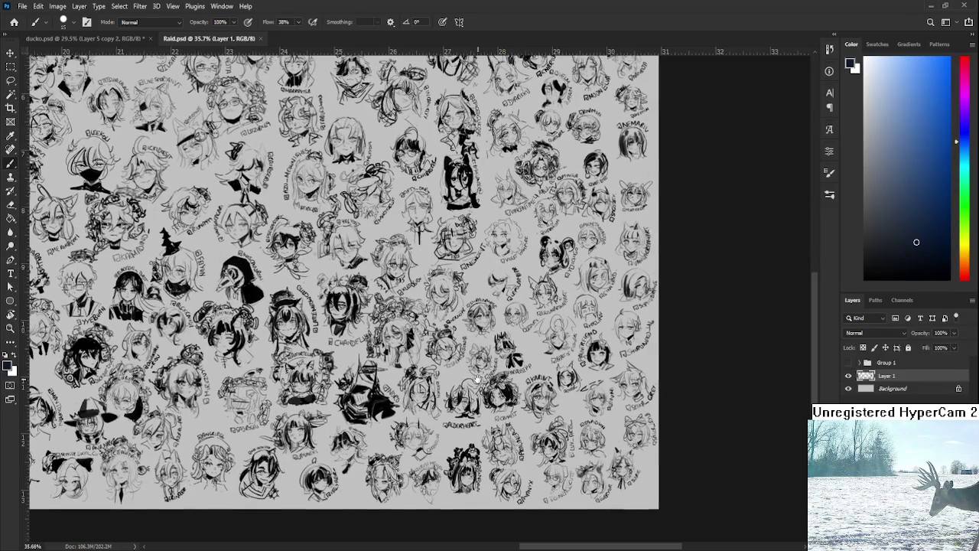
{"action": "scroll", "coordinate": [478, 384], "scroll_direction": "up", "scroll_amount": 5}
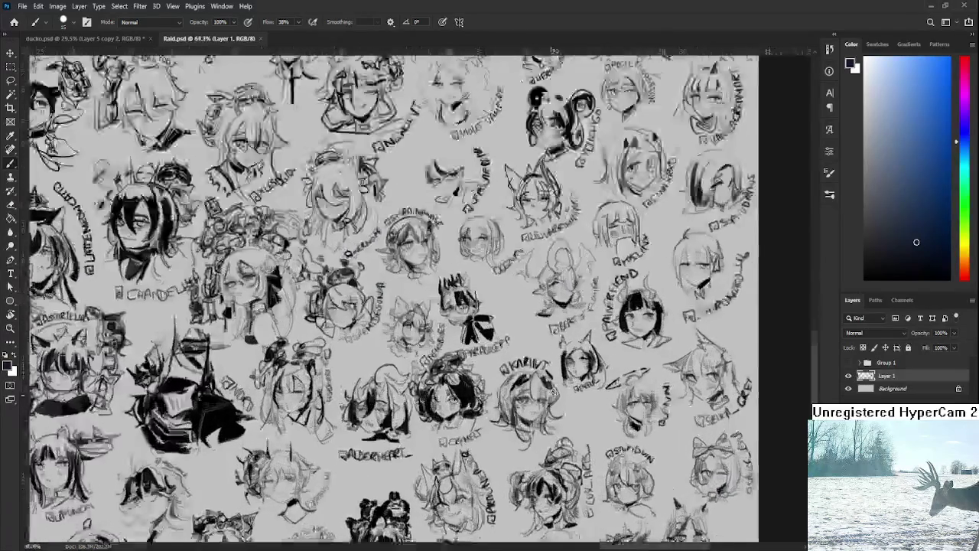
Rotate the view and brush dark strokes and an arc beside the KARIIVT label
{"action": "key", "text": "r"}
{"action": "left_click_drag", "start_coordinate": [534, 417], "coordinate": [584, 286]}
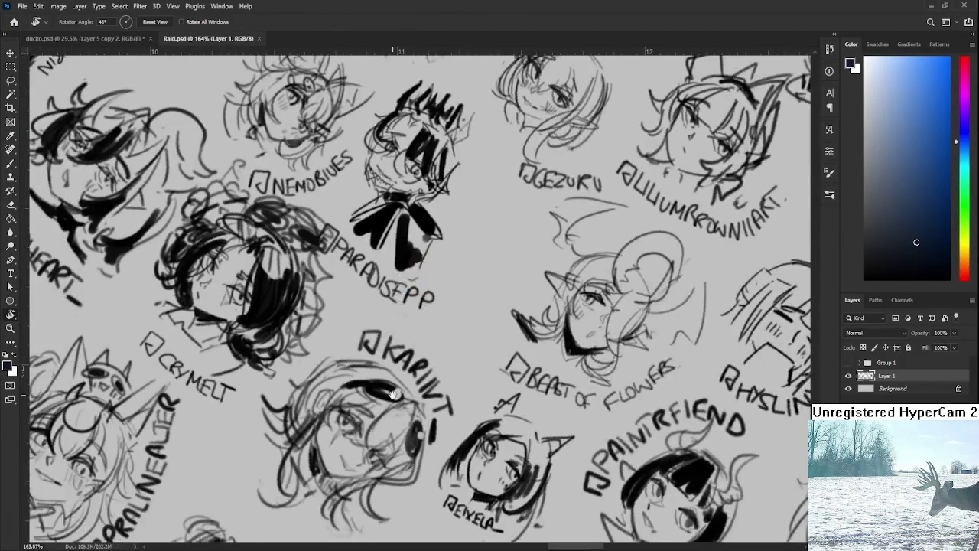
{"action": "left_click_drag", "start_coordinate": [583, 285], "coordinate": [452, 418]}
{"action": "key", "text": "b"}
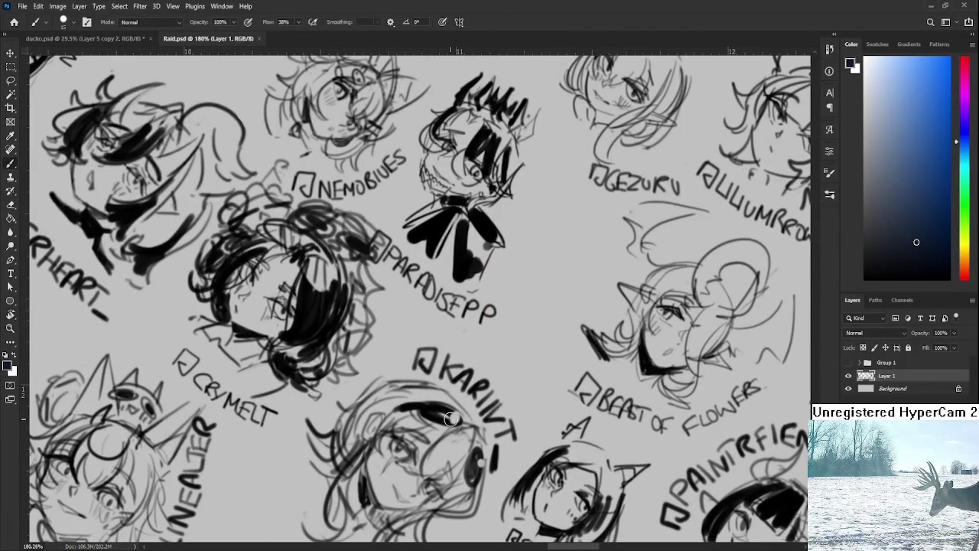
{"action": "key", "text": "d"}
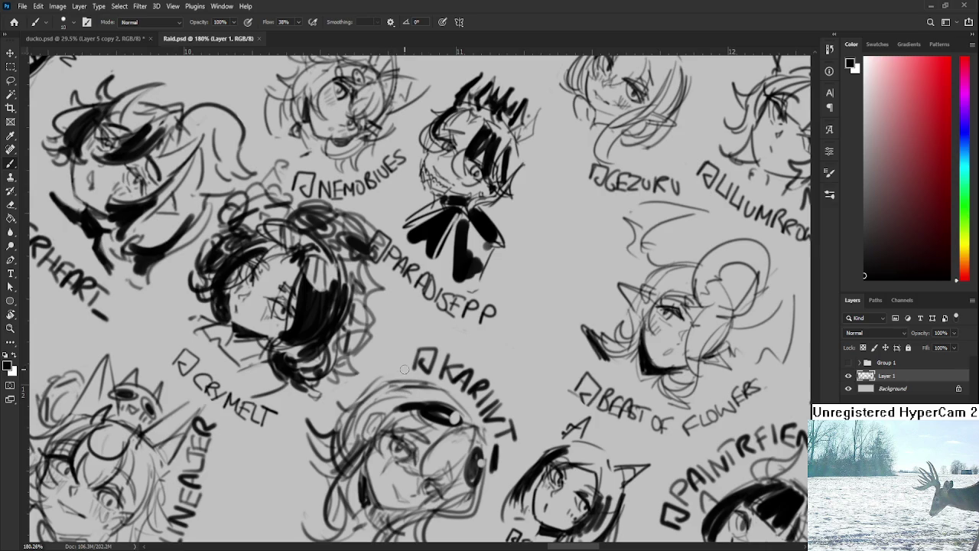
{"action": "mouse_move", "coordinate": [405, 346]}
{"action": "left_mouse_down"}
{"action": "mouse_move", "coordinate": [363, 375]}
{"action": "mouse_move", "coordinate": [404, 355]}
{"action": "mouse_move", "coordinate": [376, 382]}
{"action": "mouse_move", "coordinate": [419, 348]}
{"action": "mouse_move", "coordinate": [440, 361]}
{"action": "mouse_move", "coordinate": [418, 357]}
{"action": "left_mouse_up"}
{"action": "key", "text": "ctrl+z"}
{"action": "key", "text": "ctrl+z"}
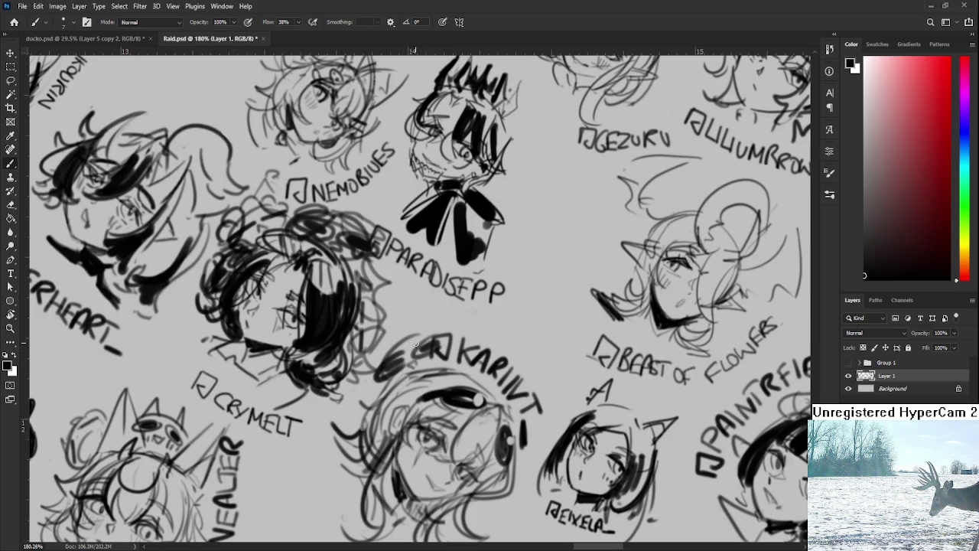
{"action": "mouse_move", "coordinate": [405, 333]}
{"action": "left_mouse_down"}
{"action": "mouse_move", "coordinate": [373, 369]}
{"action": "mouse_move", "coordinate": [425, 327]}
{"action": "mouse_move", "coordinate": [444, 331]}
{"action": "mouse_move", "coordinate": [408, 346]}
{"action": "mouse_move", "coordinate": [392, 341]}
{"action": "mouse_move", "coordinate": [363, 387]}
{"action": "left_mouse_up"}
{"action": "key", "text": "ctrl+z"}
{"action": "key", "text": "ctrl+z"}
{"action": "mouse_move", "coordinate": [401, 338]}
{"action": "left_mouse_down"}
{"action": "mouse_move", "coordinate": [427, 323]}
{"action": "mouse_move", "coordinate": [457, 342]}
{"action": "mouse_move", "coordinate": [489, 328]}
{"action": "left_mouse_up"}
Straighten the canvas rotation back to 0° and close Raid.psd
{"action": "key", "text": "r"}
{"action": "scroll", "coordinate": [486, 383], "scroll_direction": "down", "scroll_amount": 4}
{"action": "scroll", "coordinate": [486, 382], "scroll_direction": "down", "scroll_amount": 2}
{"action": "scroll", "coordinate": [489, 380], "scroll_direction": "down", "scroll_amount": 1}
{"action": "scroll", "coordinate": [491, 374], "scroll_direction": "up", "scroll_amount": 1}
{"action": "left_click_drag", "start_coordinate": [491, 374], "coordinate": [300, 159]}
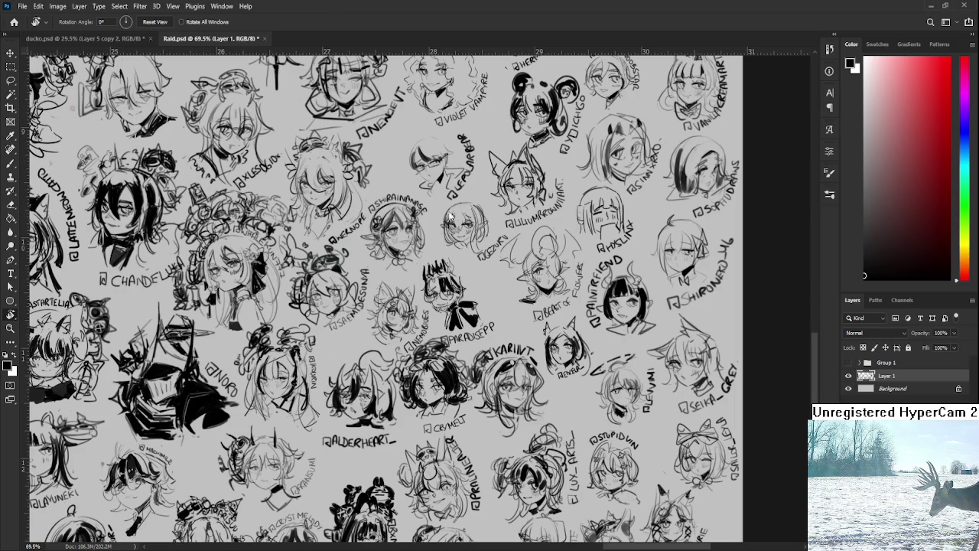
{"action": "key", "text": "ctrl+w"}
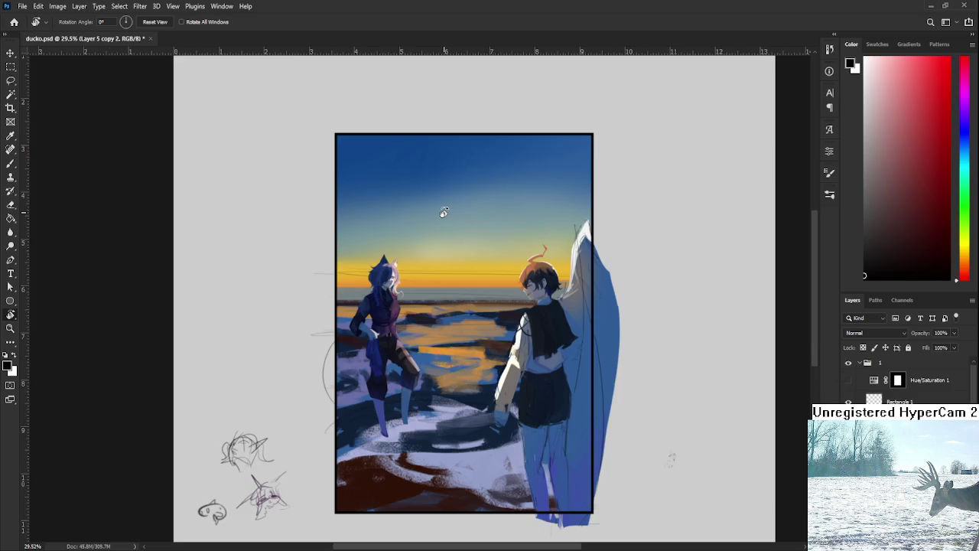
{"action": "scroll", "coordinate": [454, 267], "scroll_direction": "down", "scroll_amount": 1}
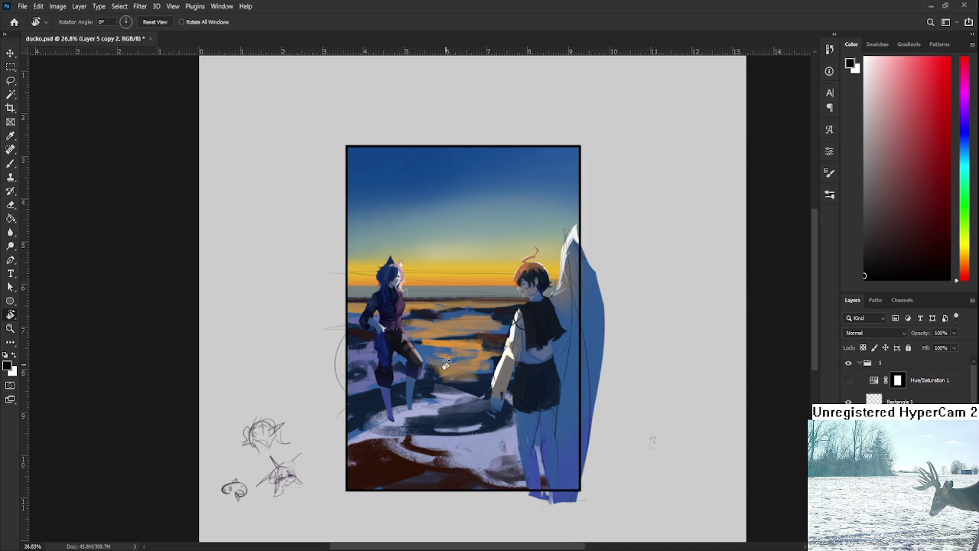
Zoom in, return to the brush, and sample medium blues from the boy's shirt over his back
{"action": "scroll", "coordinate": [474, 352], "scroll_direction": "up", "scroll_amount": 5}
{"action": "scroll", "coordinate": [518, 310], "scroll_direction": "up", "scroll_amount": 3}
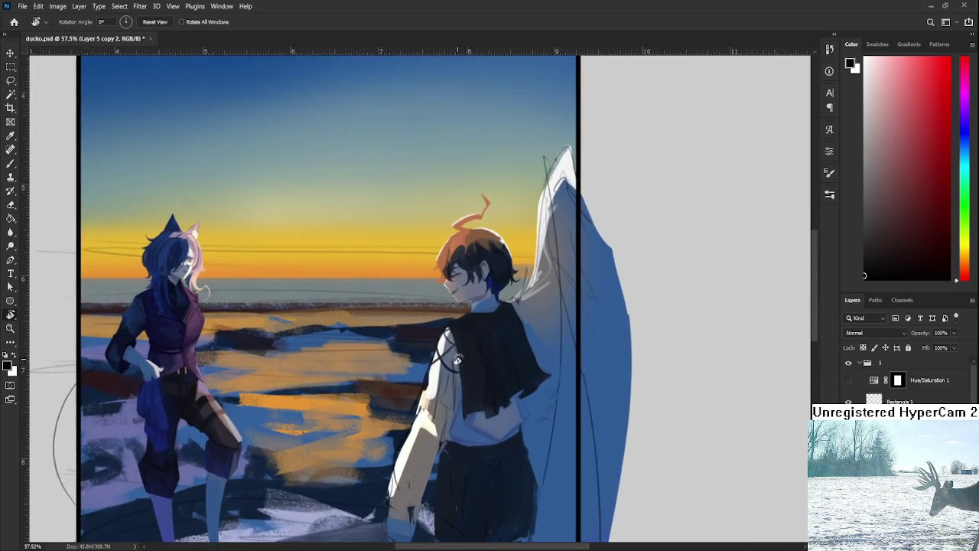
{"action": "key", "text": "b"}
{"action": "left_click", "coordinate": [524, 420], "text": "alt"}
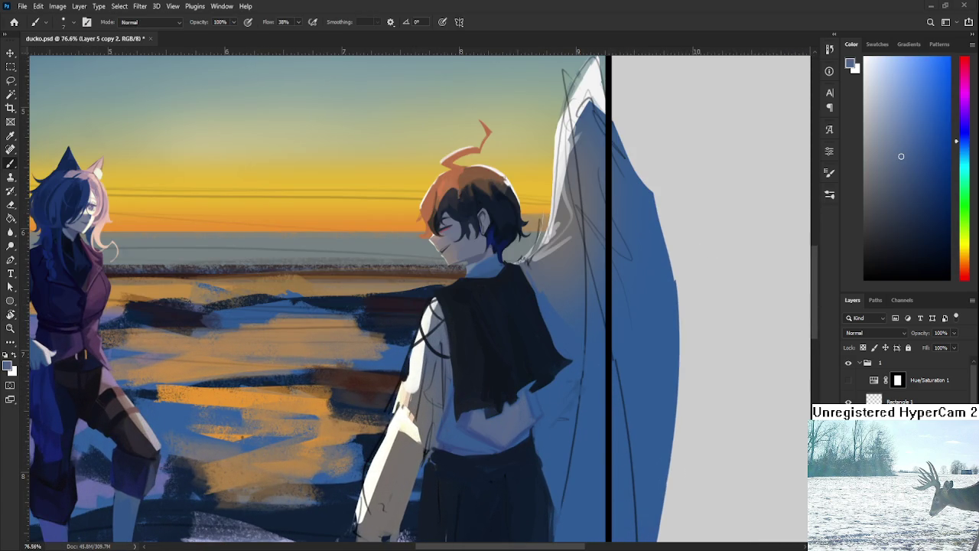
{"action": "left_click_drag", "start_coordinate": [481, 431], "coordinate": [464, 406]}
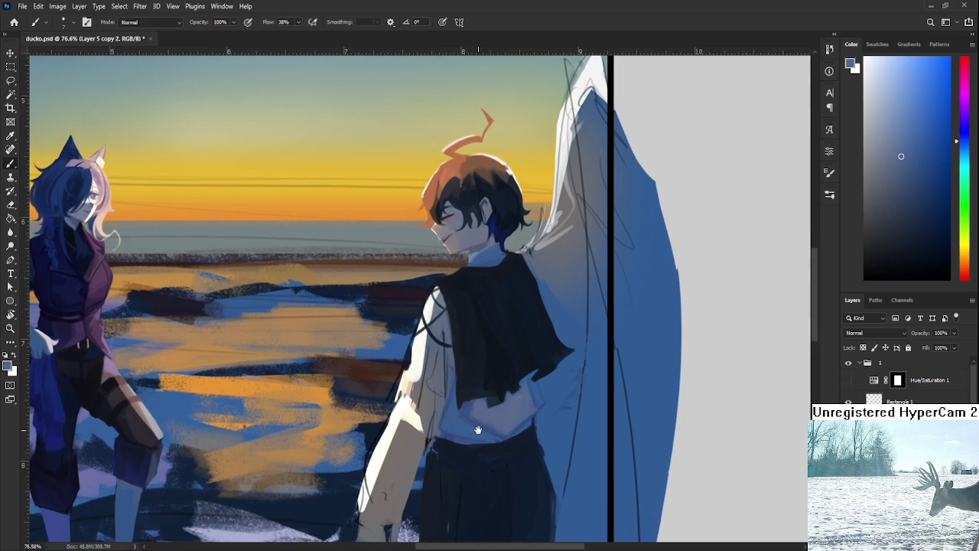
{"action": "left_click", "coordinate": [464, 407], "text": "alt"}
Pick up the trousers' dark navy as the shadow colour for the shirt's lower back
{"action": "scroll", "coordinate": [477, 351], "scroll_direction": "down", "scroll_amount": 2}
{"action": "scroll", "coordinate": [477, 350], "scroll_direction": "up", "scroll_amount": 3}
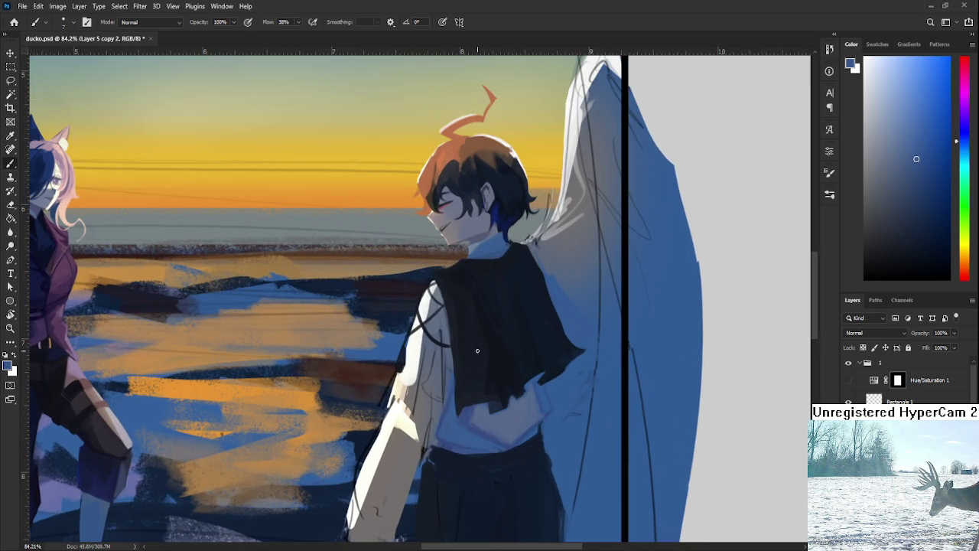
{"action": "scroll", "coordinate": [471, 369], "scroll_direction": "down", "scroll_amount": 1}
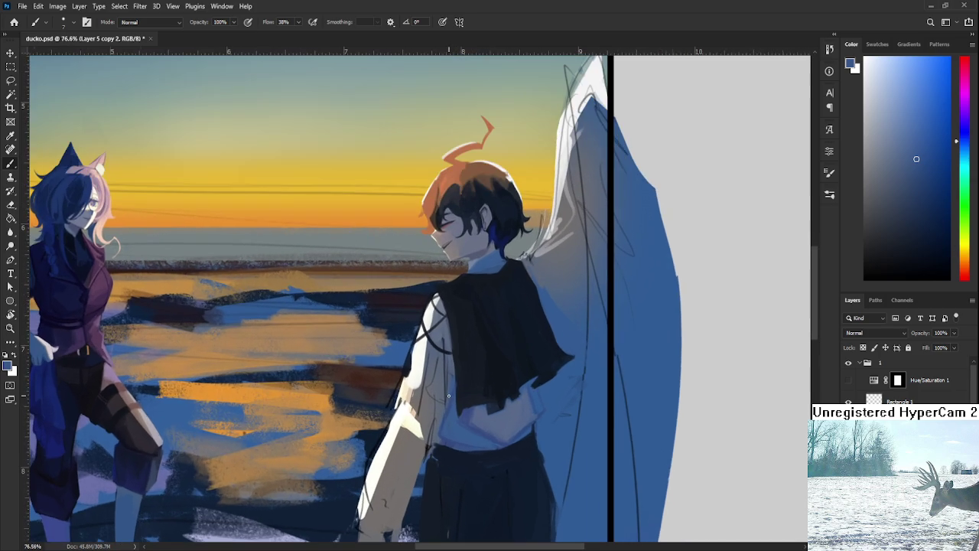
{"action": "left_click", "coordinate": [518, 467], "text": "alt"}
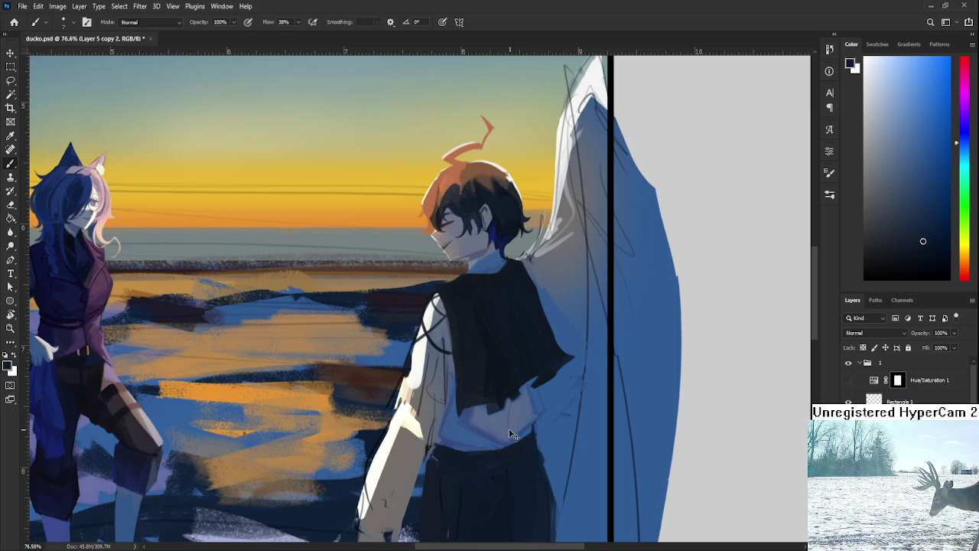
{"action": "scroll", "coordinate": [517, 369], "scroll_direction": "up", "scroll_amount": 2}
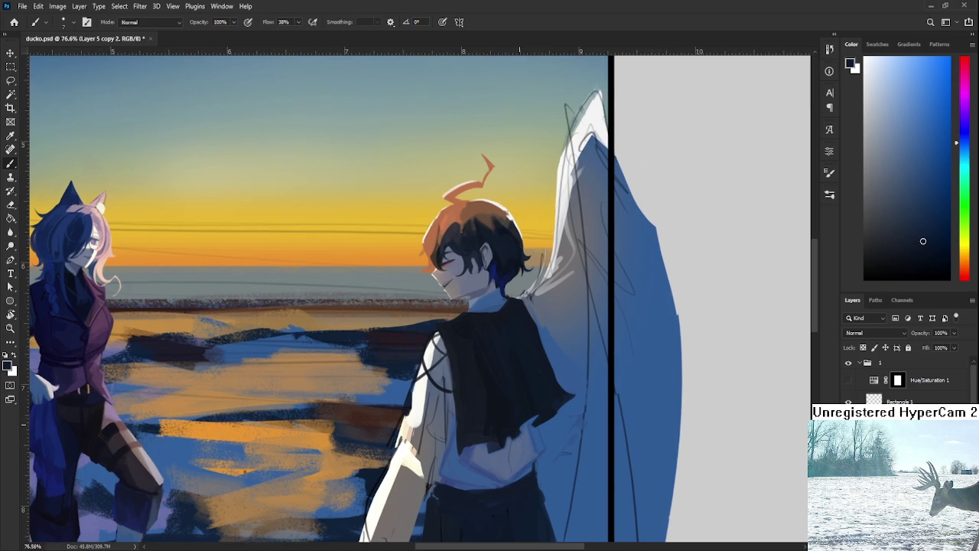
{"action": "left_click_drag", "start_coordinate": [524, 349], "coordinate": [534, 354]}
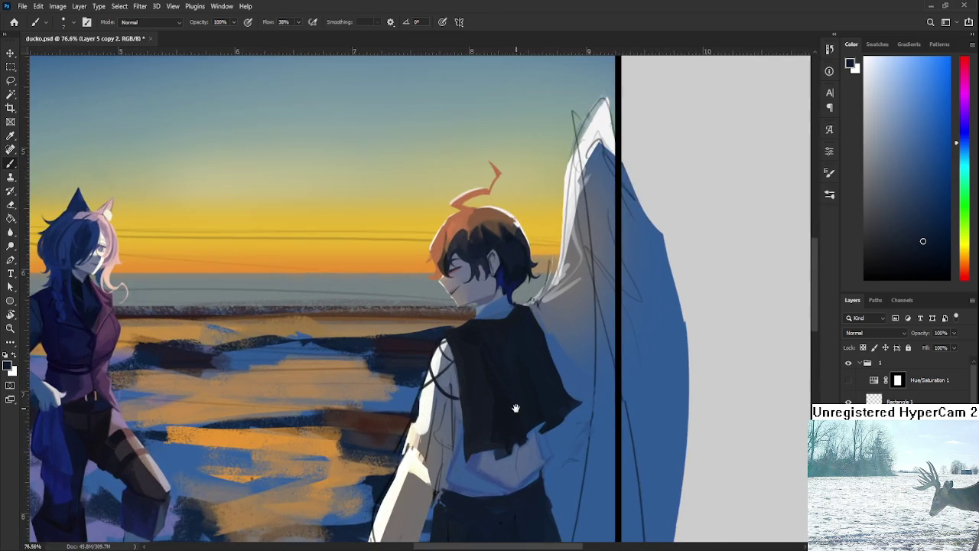
Frame the shirt's lower back at 102% zoom and sample a lighter greyish shirt blue
{"action": "left_click_drag", "start_coordinate": [516, 409], "coordinate": [492, 361]}
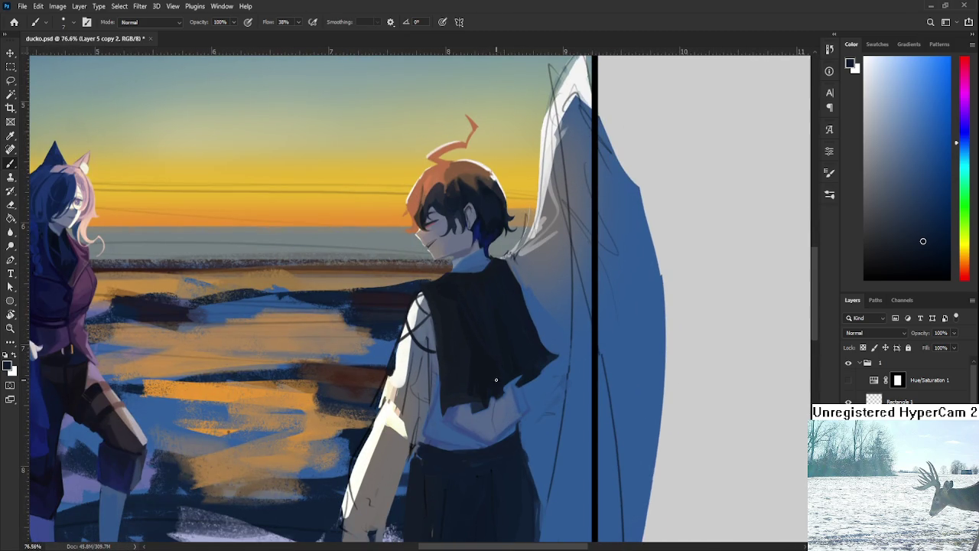
{"action": "left_click_drag", "start_coordinate": [474, 357], "coordinate": [461, 401]}
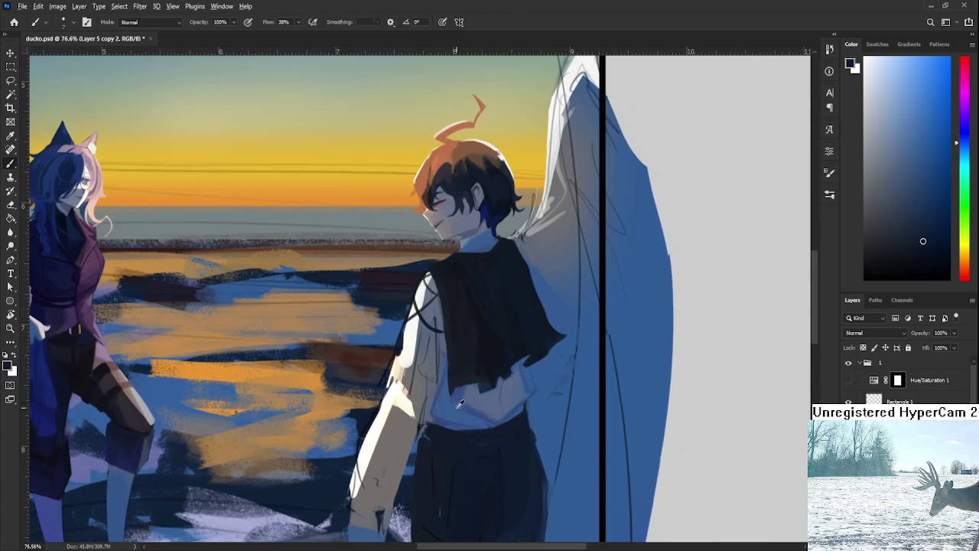
{"action": "left_click", "coordinate": [456, 409], "text": "alt"}
{"action": "scroll", "coordinate": [587, 383], "scroll_direction": "up", "scroll_amount": 2}
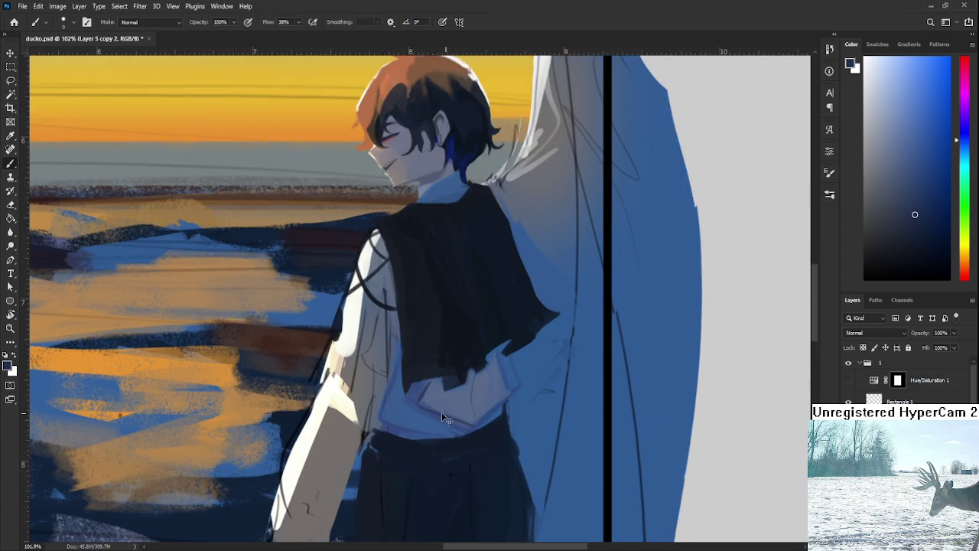
{"action": "left_click_drag", "start_coordinate": [489, 406], "coordinate": [454, 390]}
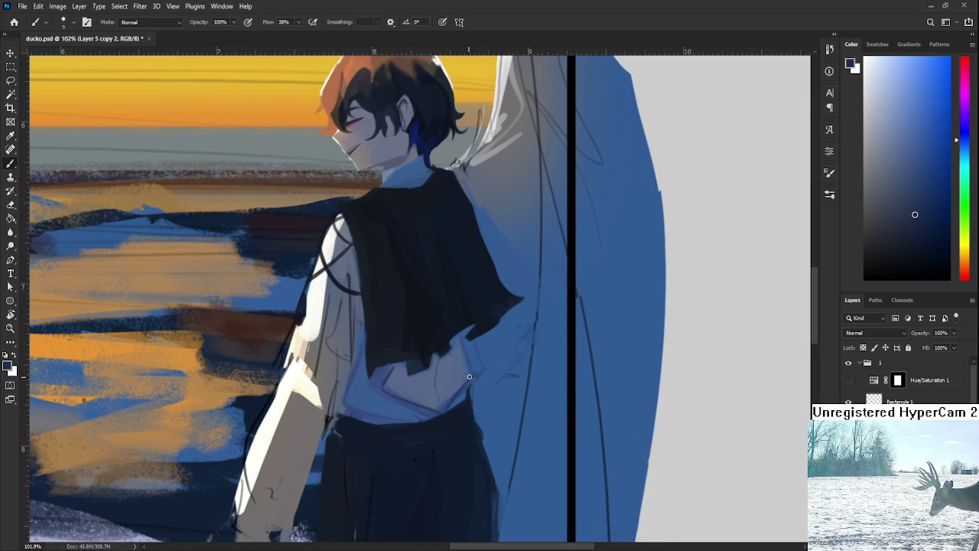
{"action": "left_click_drag", "start_coordinate": [467, 376], "coordinate": [460, 388]}
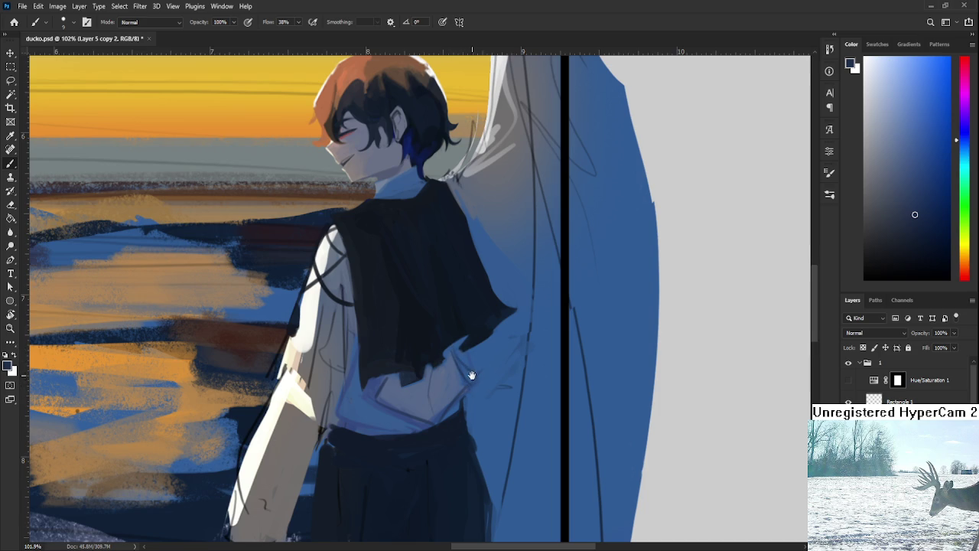
{"action": "left_click_drag", "start_coordinate": [468, 377], "coordinate": [486, 368]}
{"action": "left_click_drag", "start_coordinate": [393, 381], "coordinate": [411, 357]}
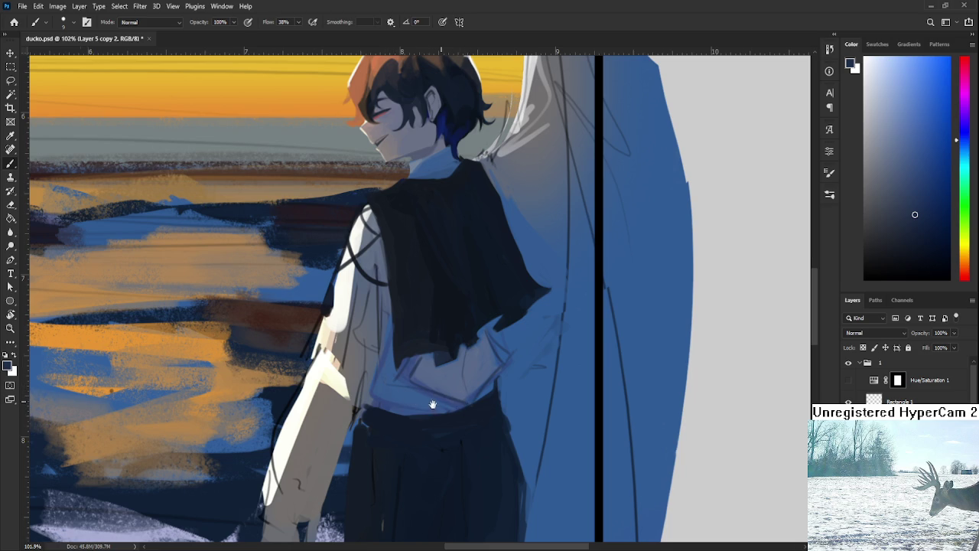
{"action": "left_click_drag", "start_coordinate": [466, 402], "coordinate": [454, 405]}
{"action": "left_click", "coordinate": [392, 370], "text": "alt"}
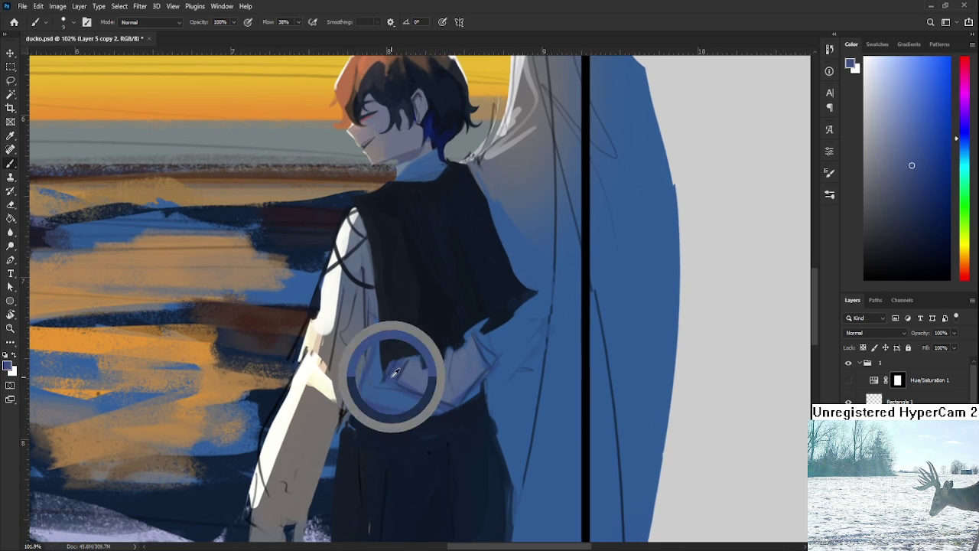
Eyedrop a series of mid, darker and lighter shirt blues beside the hand at the waist
{"action": "left_click", "coordinate": [403, 366], "text": "alt"}
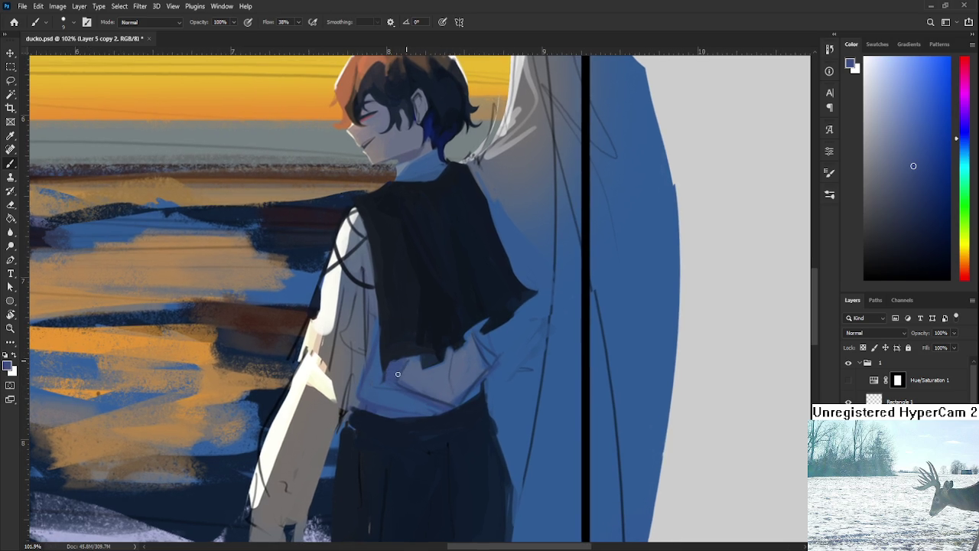
{"action": "left_click", "coordinate": [405, 367], "text": "alt"}
{"action": "left_click", "coordinate": [406, 369], "text": "alt"}
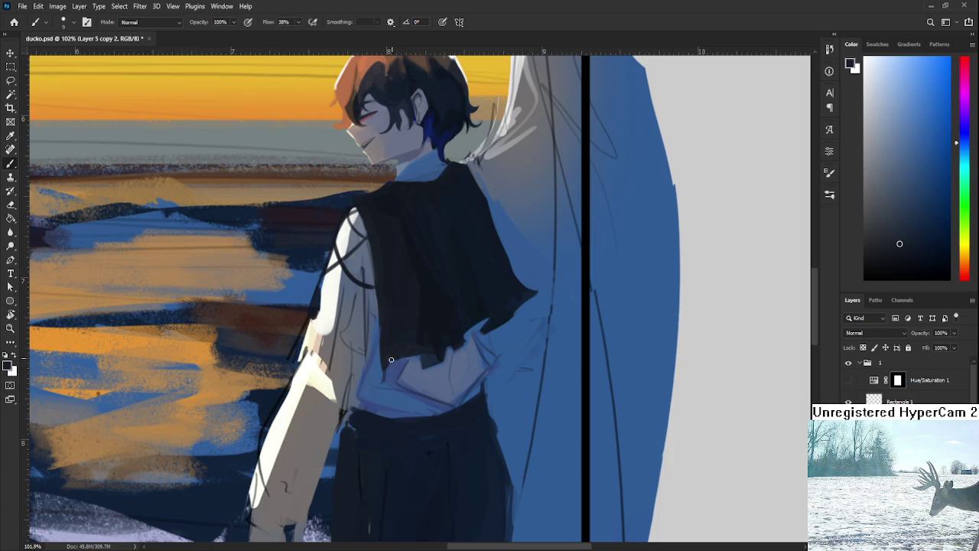
{"action": "left_click", "coordinate": [391, 375], "text": "alt"}
{"action": "left_click", "coordinate": [383, 370], "text": "alt"}
{"action": "left_click", "coordinate": [388, 374], "text": "alt"}
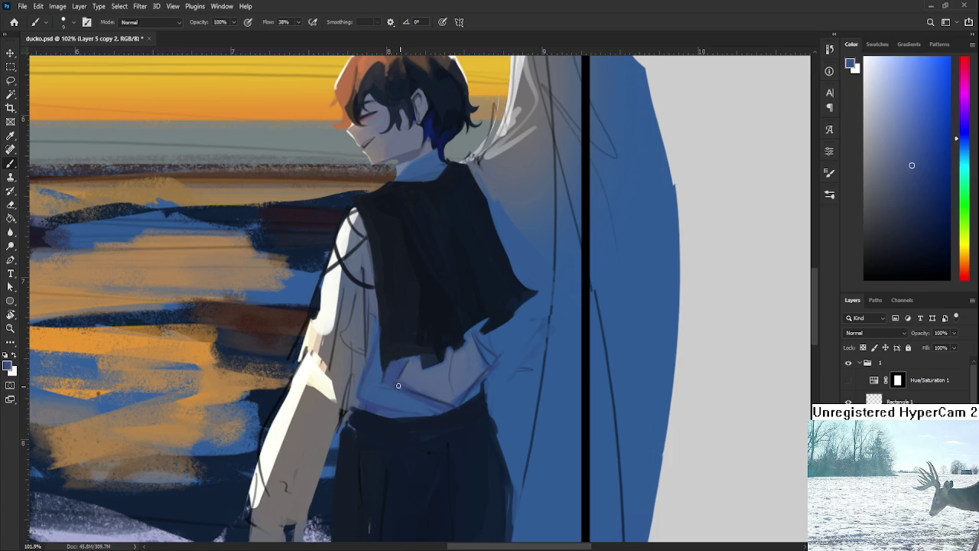
{"action": "left_click", "coordinate": [389, 399], "text": "alt"}
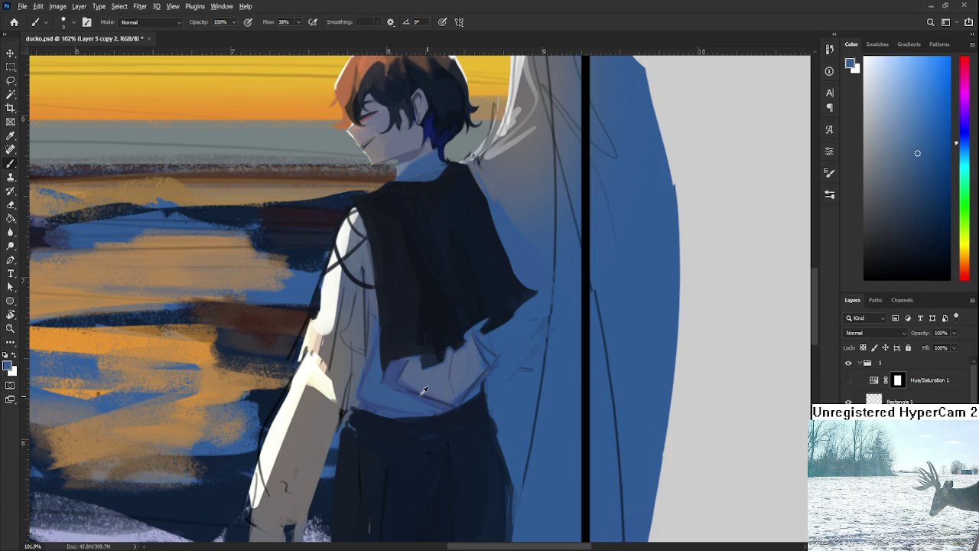
{"action": "left_click", "coordinate": [396, 378], "text": "alt"}
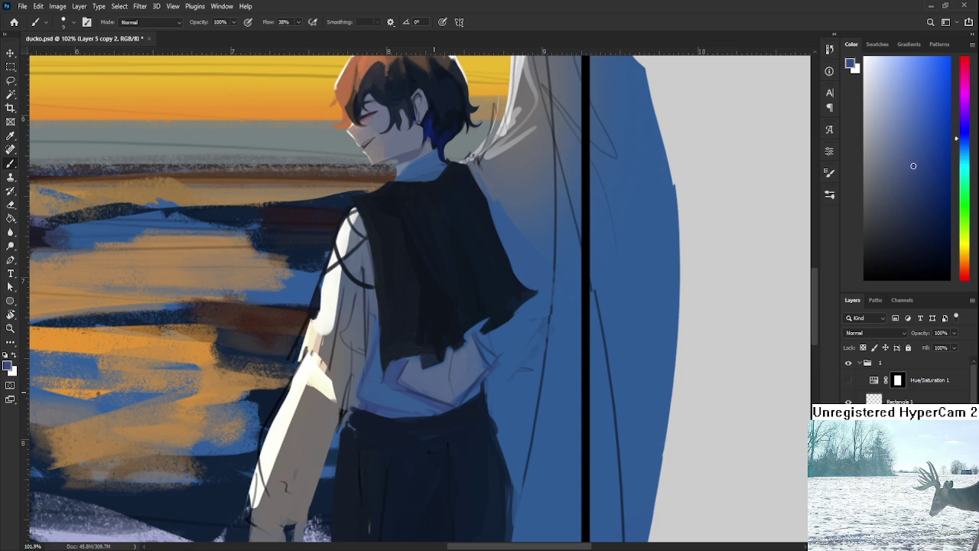
Zoom in and resample lighter shirt shades around the waist creases
{"action": "scroll", "coordinate": [539, 352], "scroll_direction": "up", "scroll_amount": 1}
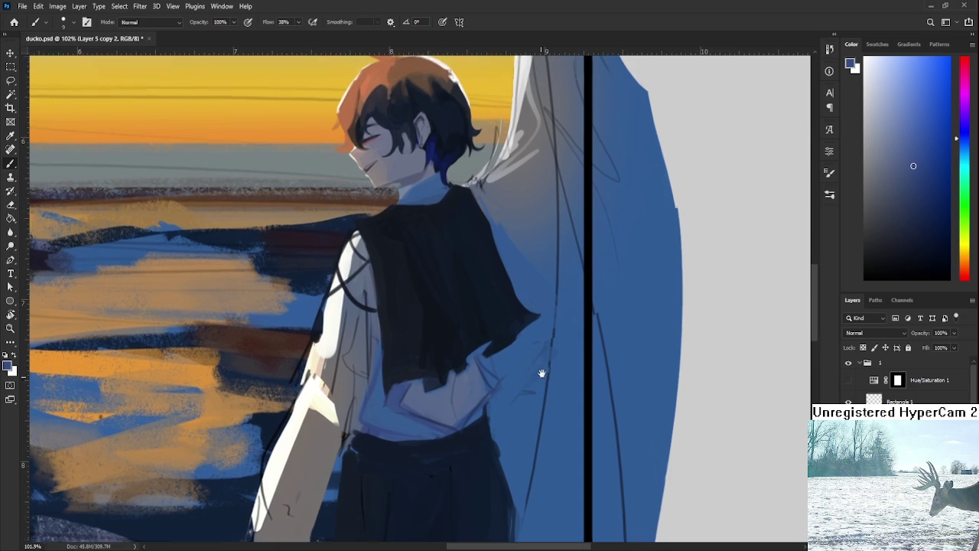
{"action": "left_click", "coordinate": [477, 409], "text": "alt"}
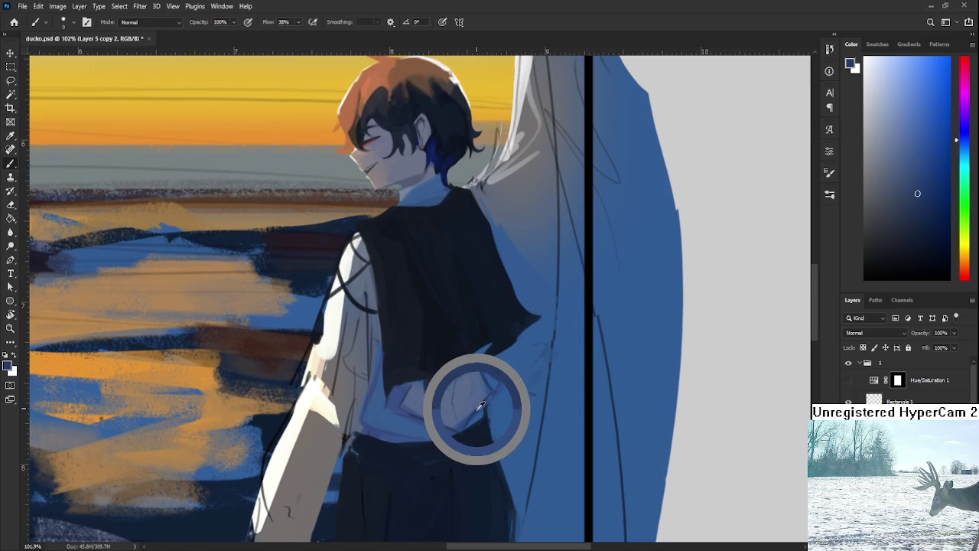
{"action": "left_click", "coordinate": [478, 359], "text": "alt"}
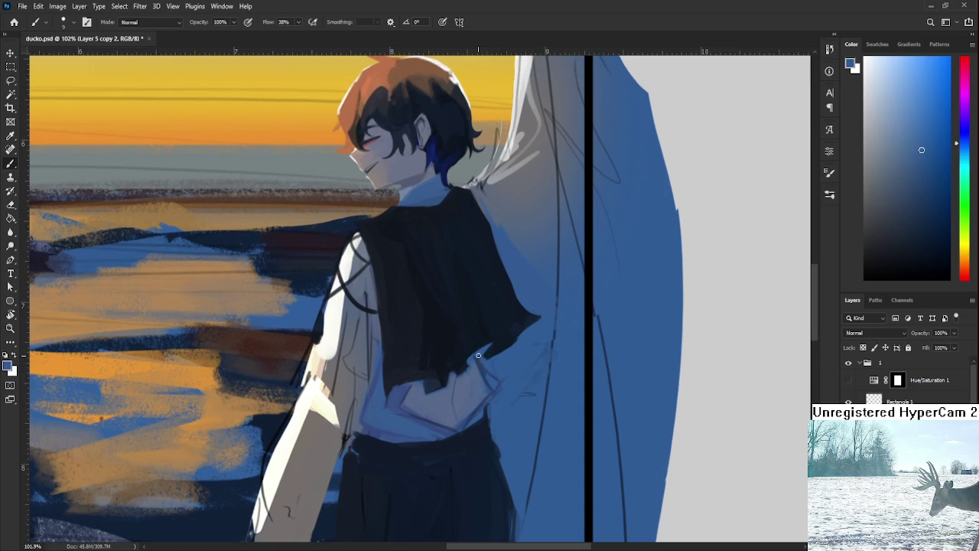
{"action": "left_click", "coordinate": [485, 374], "text": "alt"}
{"action": "left_click", "coordinate": [484, 364], "text": "alt"}
{"action": "scroll", "coordinate": [482, 339], "scroll_direction": "down", "scroll_amount": 3}
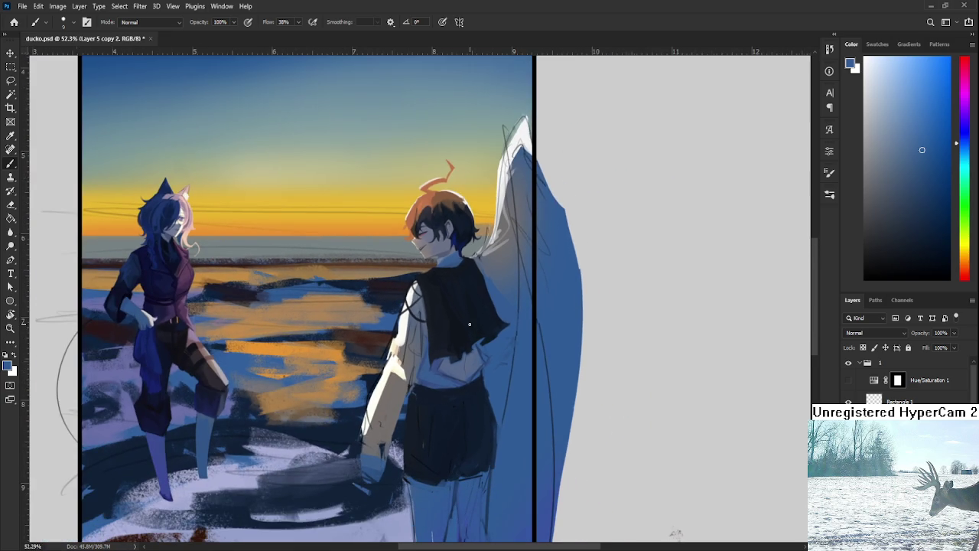
{"action": "scroll", "coordinate": [470, 324], "scroll_direction": "up", "scroll_amount": 3}
{"action": "scroll", "coordinate": [469, 324], "scroll_direction": "down", "scroll_amount": 1}
{"action": "scroll", "coordinate": [469, 326], "scroll_direction": "down", "scroll_amount": 2}
{"action": "scroll", "coordinate": [467, 328], "scroll_direction": "up", "scroll_amount": 2}
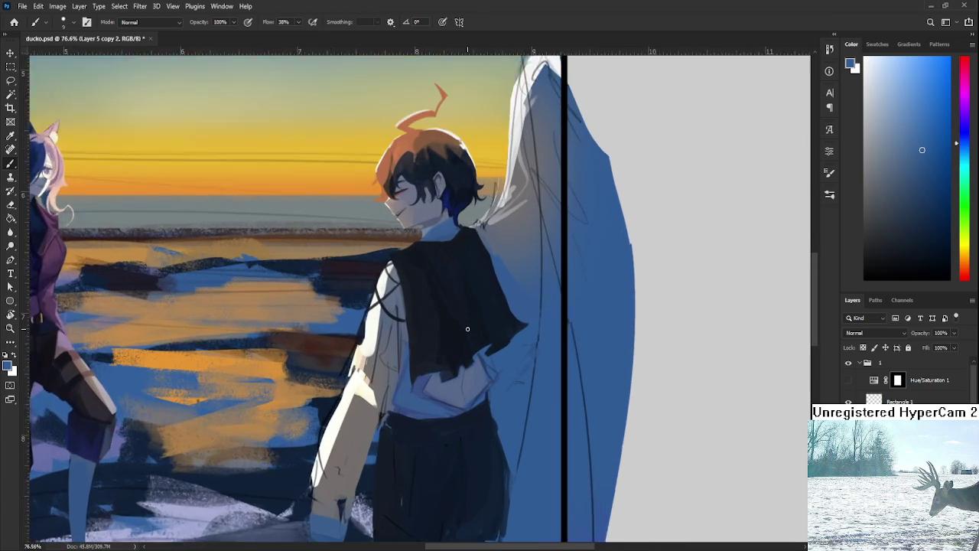
{"action": "scroll", "coordinate": [467, 329], "scroll_direction": "up", "scroll_amount": 1}
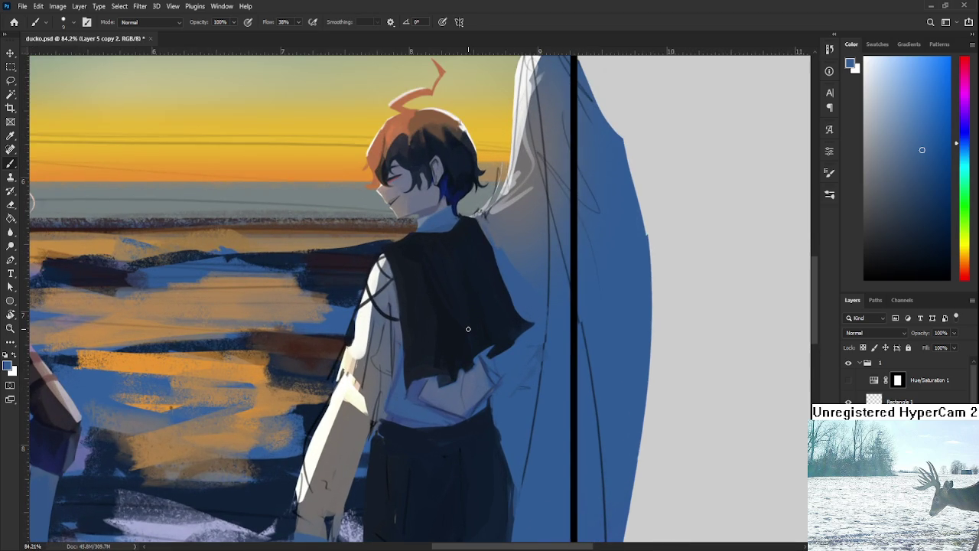
Sample more shirt colours near the hand, then zoom out to view the pale blue-grey shading
{"action": "left_click_drag", "start_coordinate": [399, 370], "coordinate": [423, 367]}
{"action": "left_click", "coordinate": [415, 391], "text": "alt"}
{"action": "left_click", "coordinate": [411, 377], "text": "alt"}
{"action": "left_click", "coordinate": [422, 388], "text": "alt"}
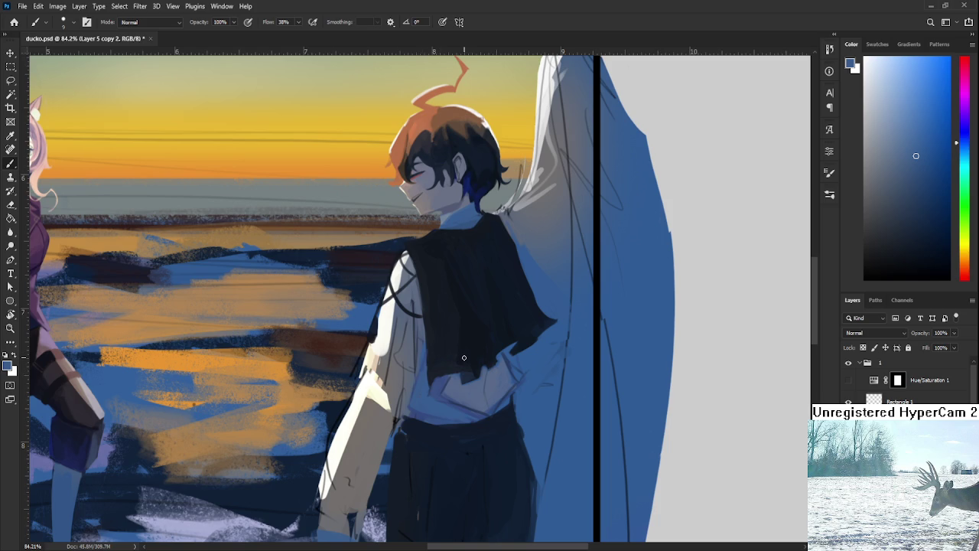
{"action": "scroll", "coordinate": [453, 356], "scroll_direction": "down", "scroll_amount": 1}
{"action": "scroll", "coordinate": [457, 357], "scroll_direction": "down", "scroll_amount": 1}
{"action": "scroll", "coordinate": [462, 357], "scroll_direction": "down", "scroll_amount": 1}
{"action": "scroll", "coordinate": [463, 357], "scroll_direction": "down", "scroll_amount": 1}
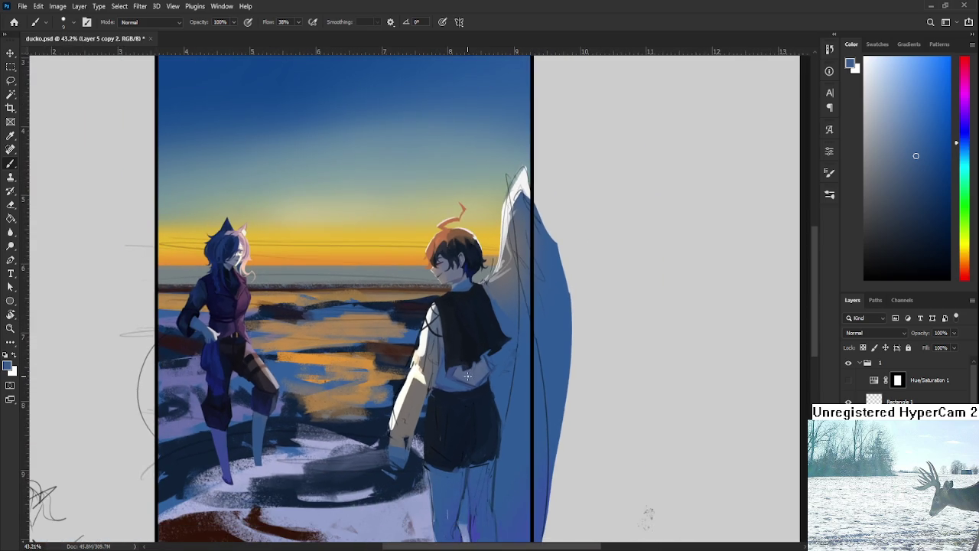
{"action": "scroll", "coordinate": [466, 367], "scroll_direction": "down", "scroll_amount": 1}
{"action": "scroll", "coordinate": [472, 383], "scroll_direction": "down", "scroll_amount": 2}
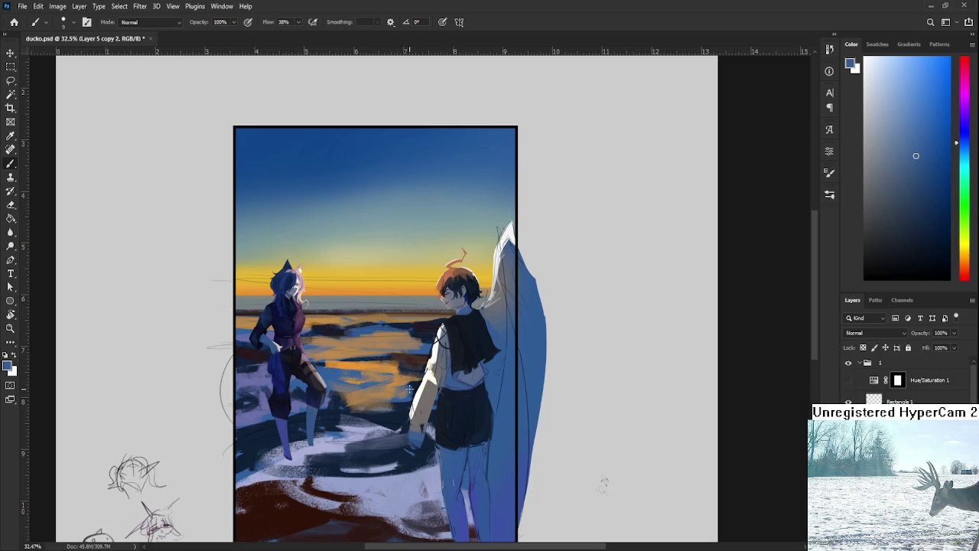
Zoom in on the boy's back and sample a colour from the shirt near the waist
{"action": "scroll", "coordinate": [463, 400], "scroll_direction": "up", "scroll_amount": 2}
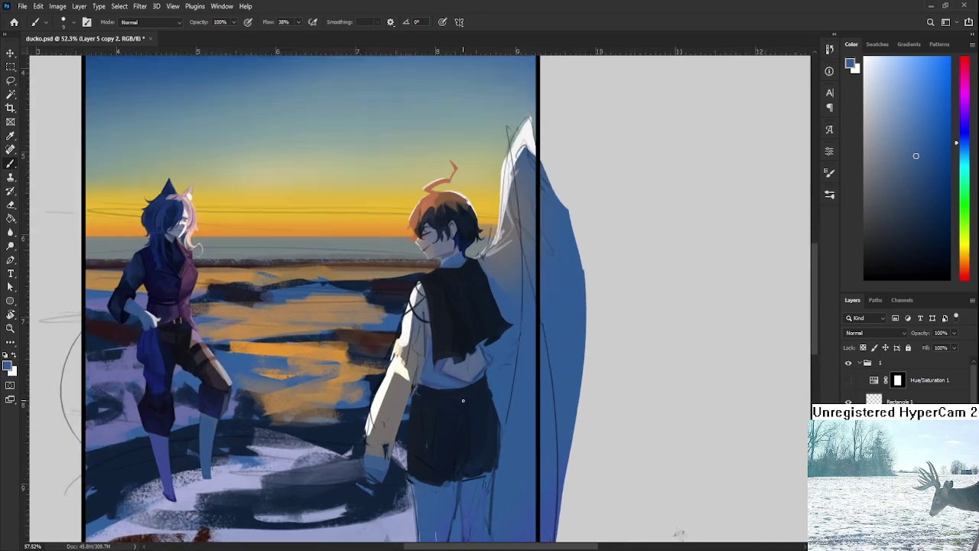
{"action": "scroll", "coordinate": [467, 396], "scroll_direction": "up", "scroll_amount": 2}
{"action": "scroll", "coordinate": [474, 390], "scroll_direction": "up", "scroll_amount": 1}
{"action": "scroll", "coordinate": [485, 383], "scroll_direction": "down", "scroll_amount": 1}
{"action": "scroll", "coordinate": [493, 378], "scroll_direction": "down", "scroll_amount": 1}
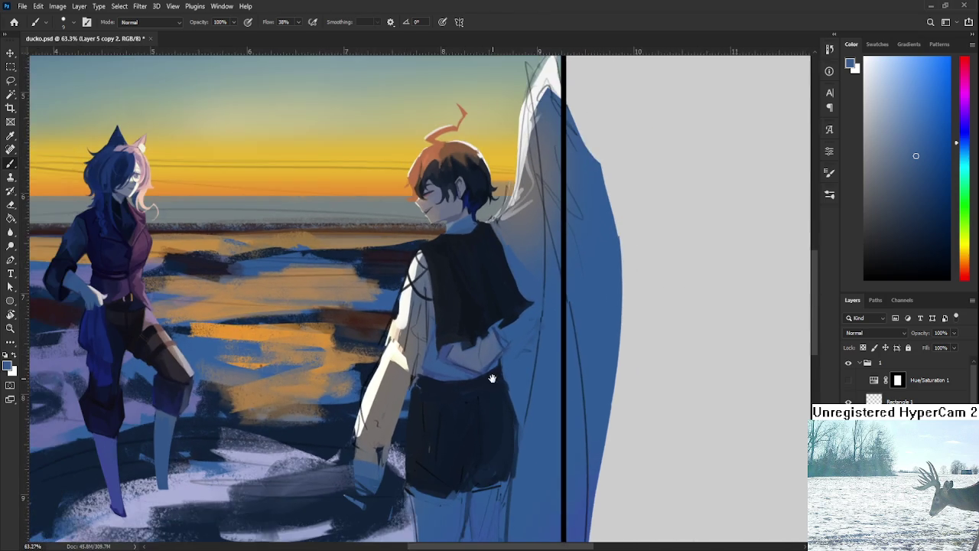
{"action": "scroll", "coordinate": [493, 378], "scroll_direction": "up", "scroll_amount": 1}
{"action": "scroll", "coordinate": [482, 387], "scroll_direction": "up", "scroll_amount": 1}
{"action": "scroll", "coordinate": [470, 394], "scroll_direction": "up", "scroll_amount": 2}
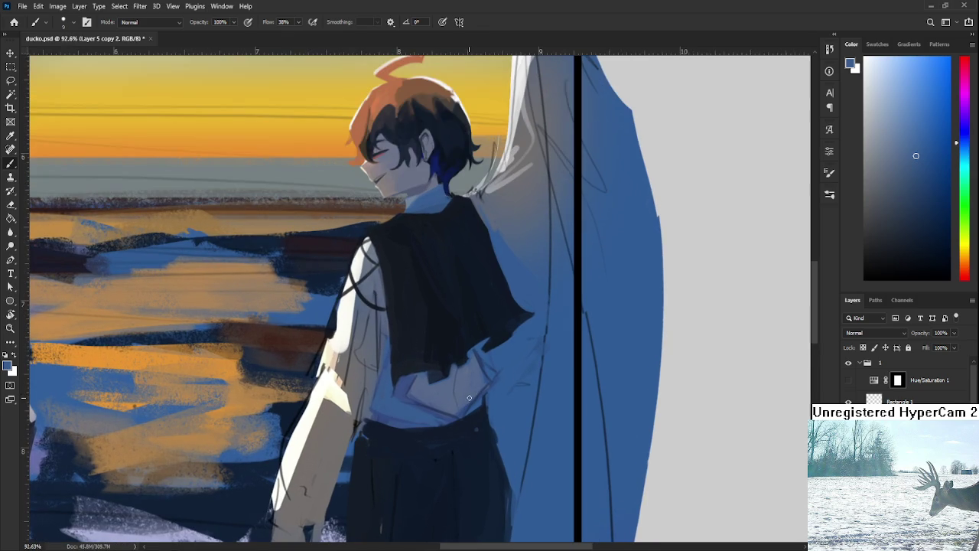
{"action": "left_click_drag", "start_coordinate": [416, 414], "coordinate": [436, 409]}
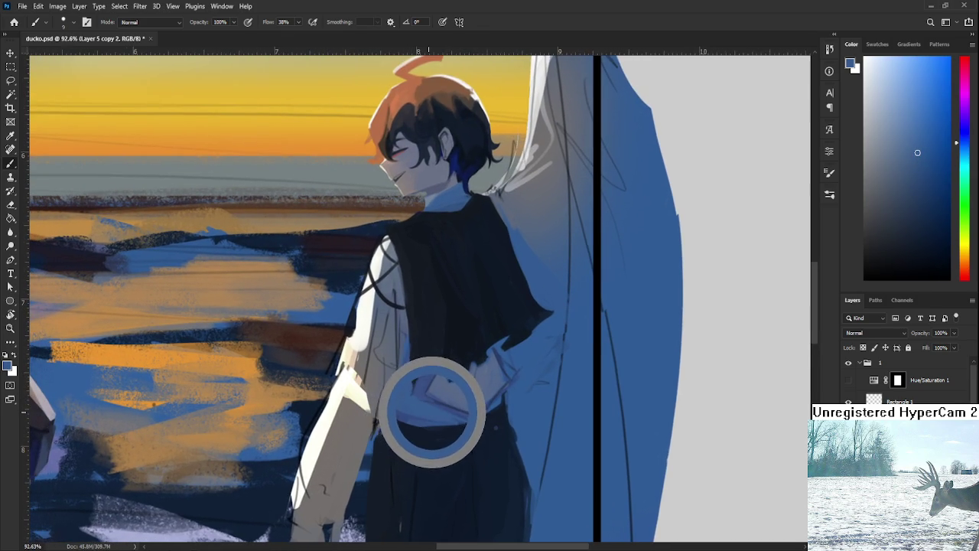
{"action": "left_click_drag", "start_coordinate": [436, 409], "coordinate": [435, 411]}
{"action": "left_click", "coordinate": [429, 406], "text": "alt"}
{"action": "left_click", "coordinate": [428, 405], "text": "alt"}
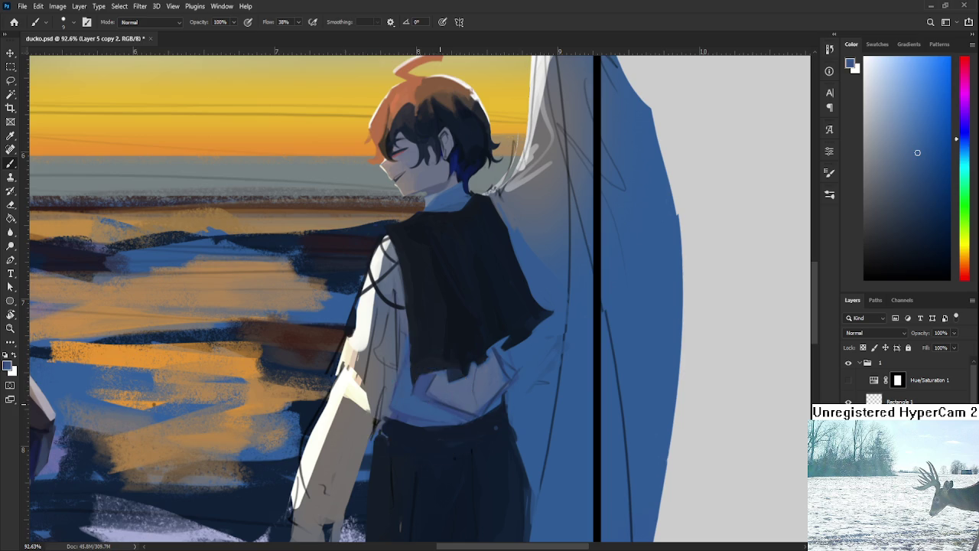
Resample several shirt shades along the lower back
{"action": "left_click", "coordinate": [417, 415], "text": "alt"}
{"action": "mouse_move", "coordinate": [437, 413]}
{"action": "left_mouse_down"}
{"action": "mouse_move", "coordinate": [439, 405]}
{"action": "mouse_move", "coordinate": [464, 419]}
{"action": "mouse_move", "coordinate": [396, 417]}
{"action": "mouse_move", "coordinate": [392, 405]}
{"action": "left_mouse_up"}
{"action": "left_click", "coordinate": [392, 406], "text": "alt"}
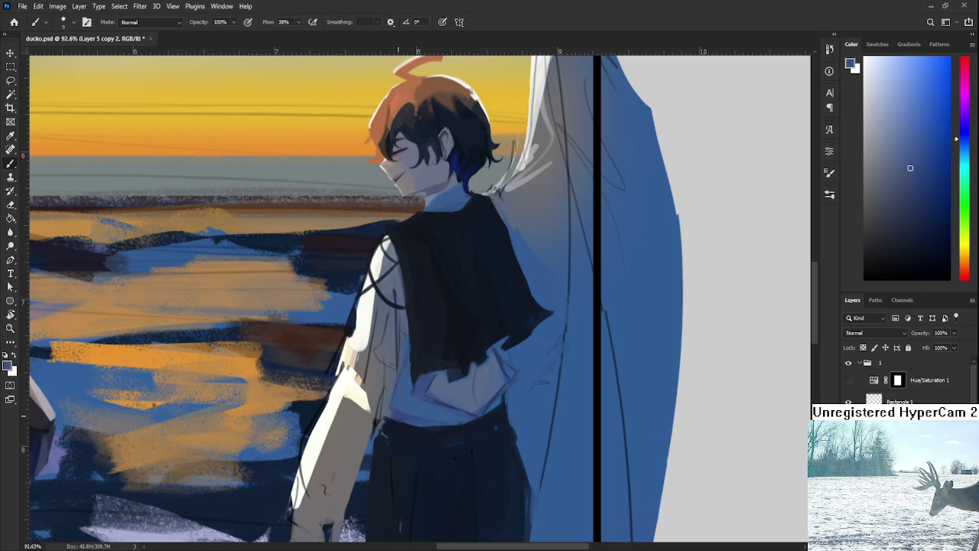
{"action": "left_click", "coordinate": [390, 411], "text": "alt"}
{"action": "left_click", "coordinate": [399, 415], "text": "alt"}
{"action": "left_click", "coordinate": [432, 411], "text": "alt"}
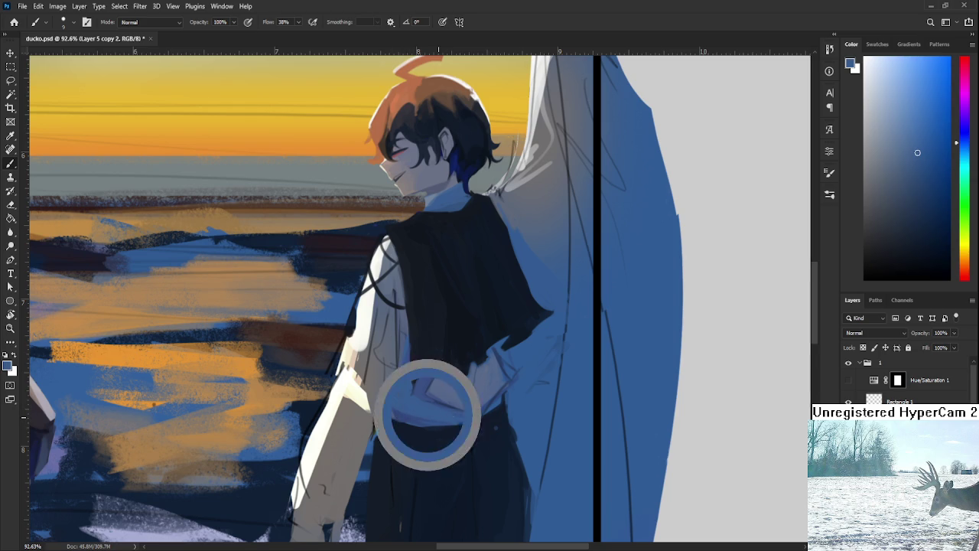
Pick progressively darker shades, ending on a dark blue from the trousers
{"action": "left_click", "coordinate": [452, 419], "text": "alt"}
{"action": "left_click", "coordinate": [455, 430], "text": "alt"}
{"action": "left_click", "coordinate": [472, 435], "text": "alt"}
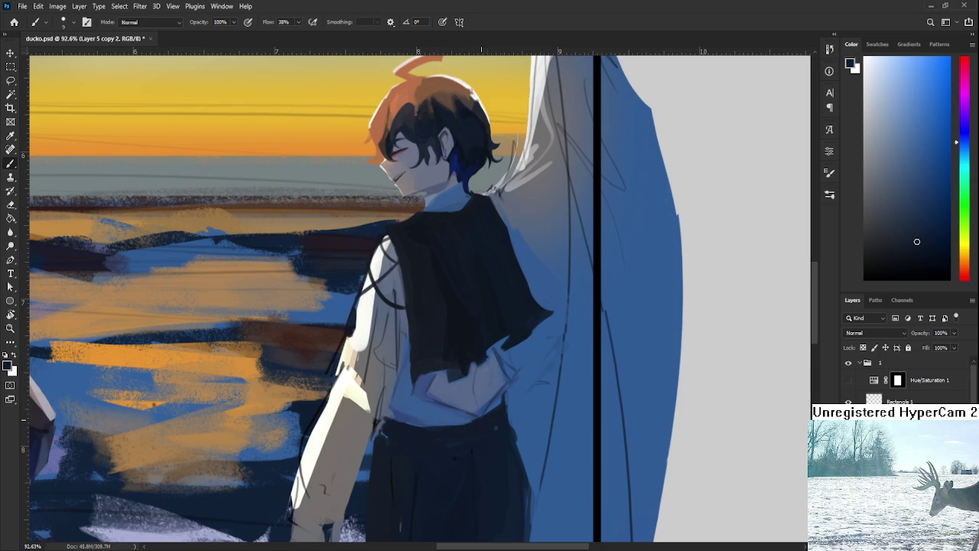
{"action": "left_click", "coordinate": [493, 421], "text": "alt"}
{"action": "left_click", "coordinate": [458, 425], "text": "alt"}
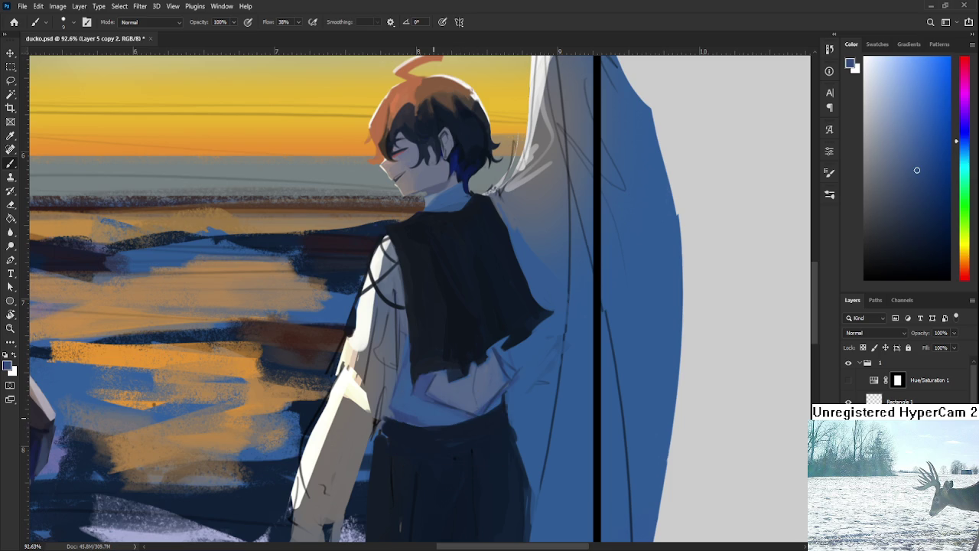
{"action": "left_click", "coordinate": [434, 433], "text": "alt"}
{"action": "scroll", "coordinate": [504, 360], "scroll_direction": "down", "scroll_amount": 2}
{"action": "scroll", "coordinate": [504, 357], "scroll_direction": "down", "scroll_amount": 1}
{"action": "scroll", "coordinate": [501, 359], "scroll_direction": "down", "scroll_amount": 1}
{"action": "scroll", "coordinate": [490, 361], "scroll_direction": "down", "scroll_amount": 2}
{"action": "scroll", "coordinate": [480, 363], "scroll_direction": "down", "scroll_amount": 1}
{"action": "scroll", "coordinate": [478, 363], "scroll_direction": "up", "scroll_amount": 2}
{"action": "scroll", "coordinate": [473, 355], "scroll_direction": "up", "scroll_amount": 1}
{"action": "scroll", "coordinate": [468, 348], "scroll_direction": "up", "scroll_amount": 1}
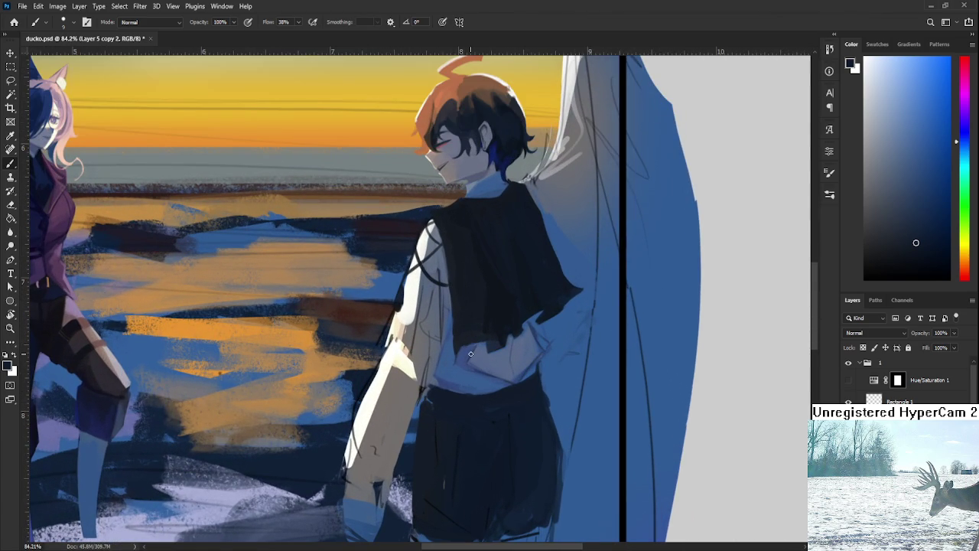
{"action": "scroll", "coordinate": [470, 353], "scroll_direction": "down", "scroll_amount": 2}
{"action": "scroll", "coordinate": [474, 359], "scroll_direction": "down", "scroll_amount": 1}
{"action": "scroll", "coordinate": [635, 470], "scroll_direction": "down", "scroll_amount": 1}
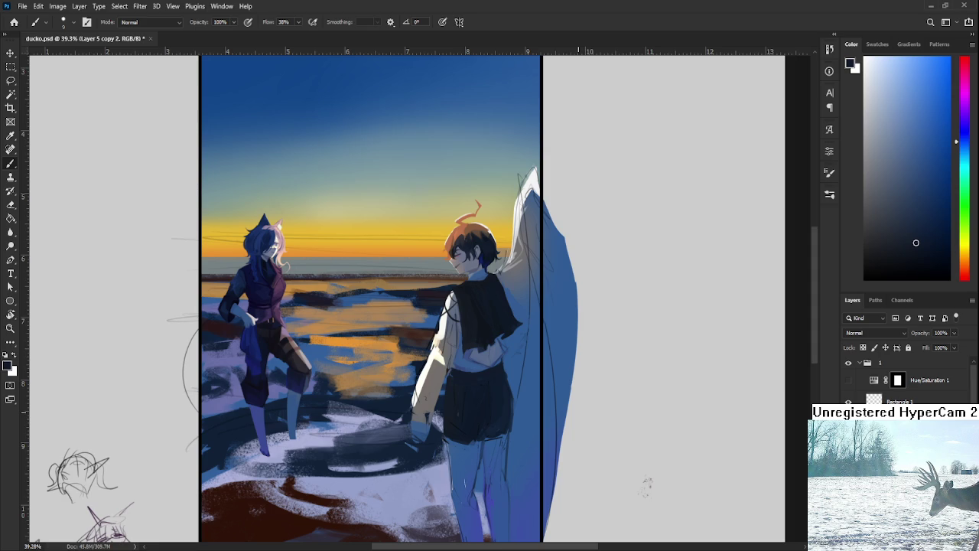
Zoom in on the boy's upper body and sample a mid blue from his shirt
{"action": "scroll", "coordinate": [528, 334], "scroll_direction": "up", "scroll_amount": 5}
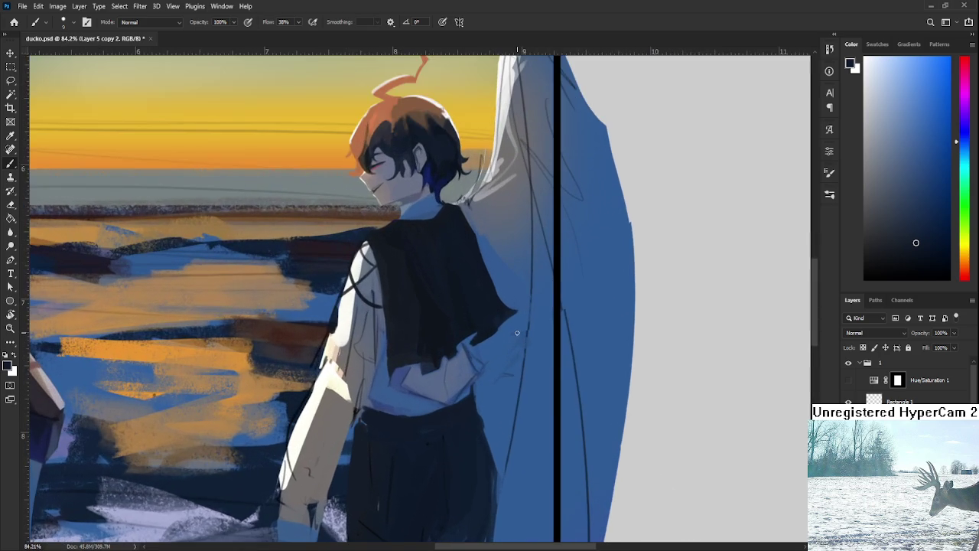
{"action": "left_click_drag", "start_coordinate": [517, 333], "coordinate": [555, 382]}
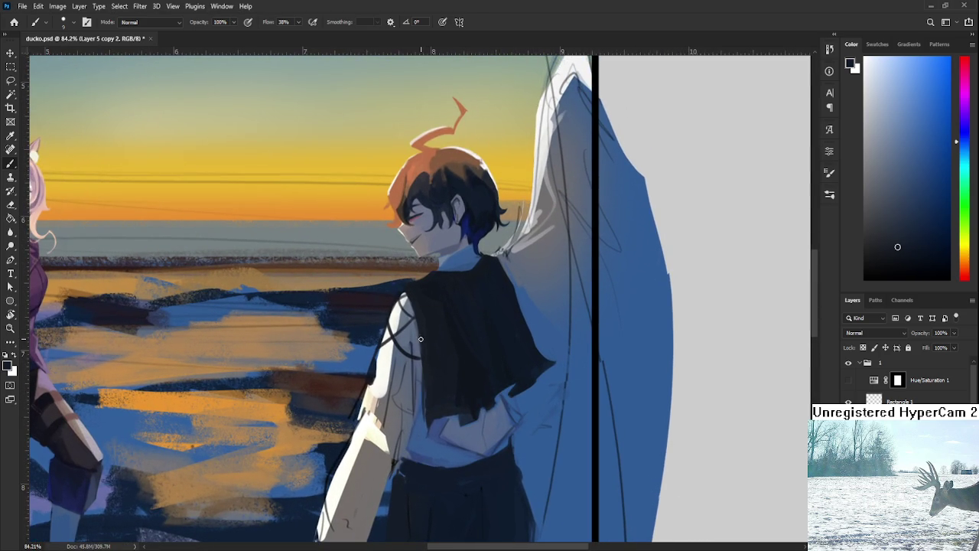
{"action": "left_click", "coordinate": [419, 317], "text": "alt"}
{"action": "left_click", "coordinate": [430, 429], "text": "alt"}
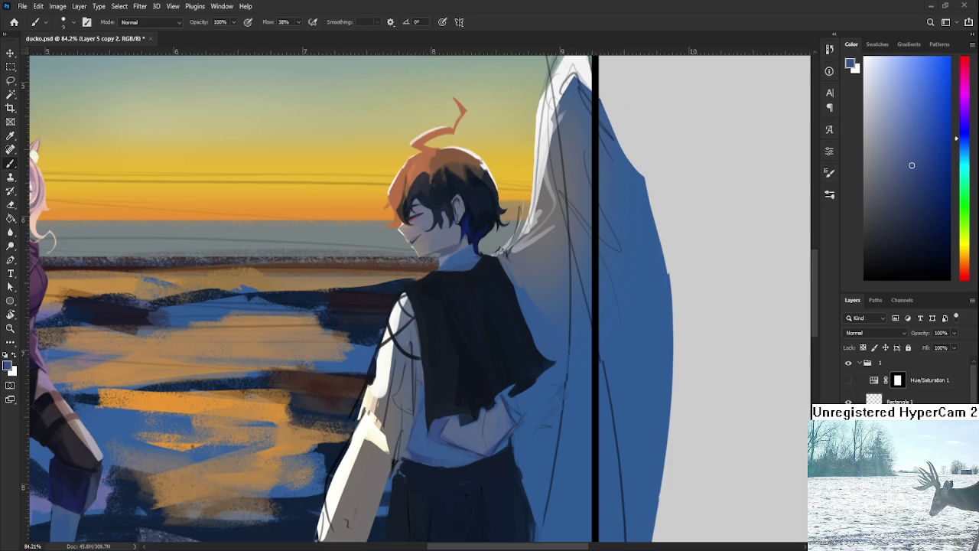
Sample a dark vest shade, enlarge the brush, and paint a darker stroke across the vest
{"action": "mouse_move", "coordinate": [605, 451]}
{"action": "left_mouse_down"}
{"action": "mouse_move", "coordinate": [472, 408]}
{"action": "mouse_move", "coordinate": [476, 396]}
{"action": "left_mouse_up"}
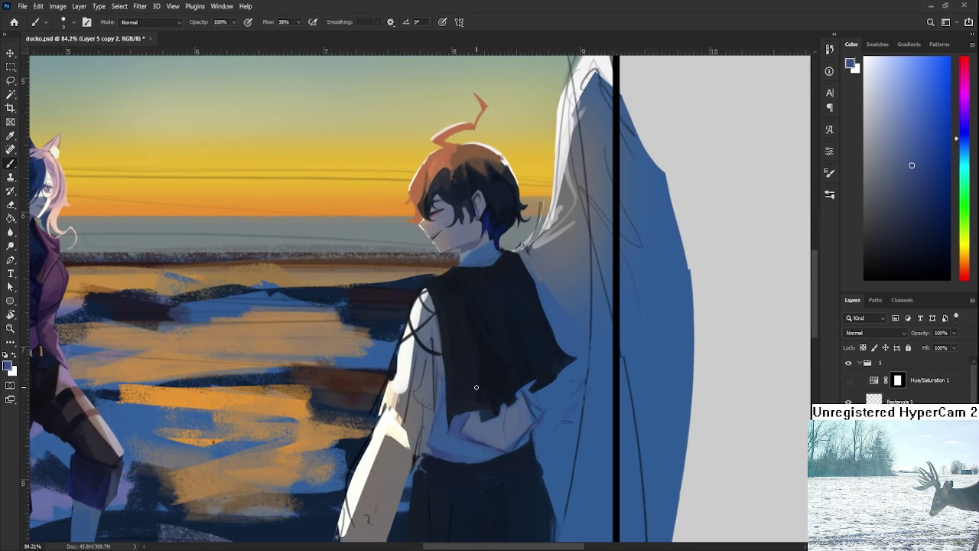
{"action": "scroll", "coordinate": [476, 386], "scroll_direction": "down", "scroll_amount": 1}
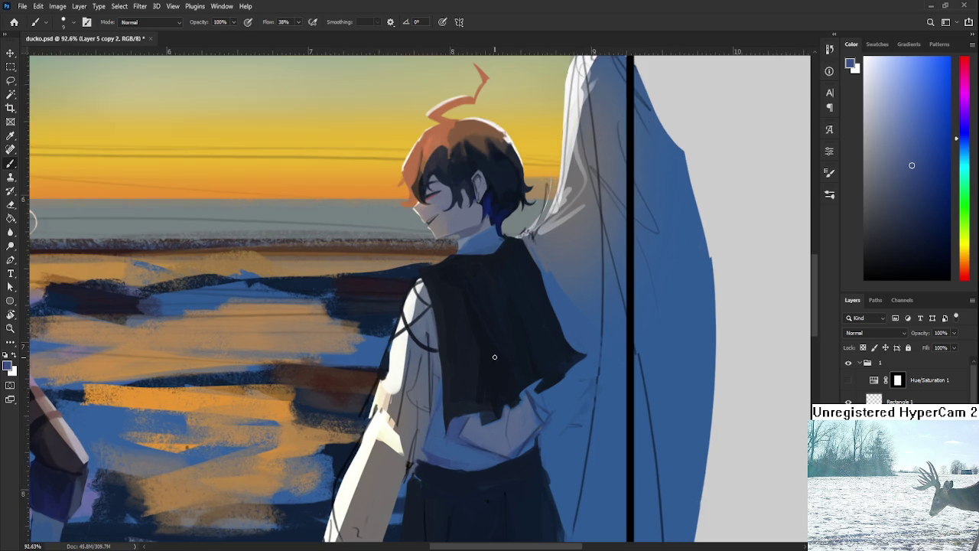
{"action": "scroll", "coordinate": [476, 390], "scroll_direction": "down", "scroll_amount": 1}
{"action": "scroll", "coordinate": [475, 394], "scroll_direction": "down", "scroll_amount": 1}
{"action": "left_click", "coordinate": [474, 404], "text": "alt"}
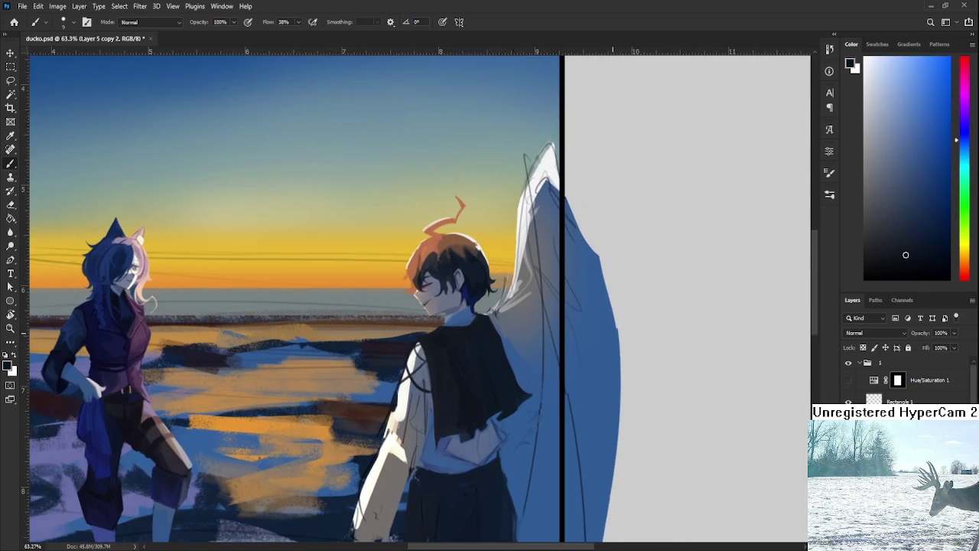
{"action": "key", "text": "bracketright"}
{"action": "key", "text": "bracketright"}
{"action": "key", "text": "bracketright"}
{"action": "left_click", "coordinate": [476, 398], "text": "alt"}
{"action": "left_click", "coordinate": [895, 264]}
{"action": "left_click_drag", "start_coordinate": [457, 380], "coordinate": [474, 392]}
Resample vest shades and dab dark paint near the collar
{"action": "left_click", "coordinate": [470, 376], "text": "alt"}
{"action": "left_click", "coordinate": [465, 367], "text": "alt"}
{"action": "left_click", "coordinate": [468, 399], "text": "alt"}
{"action": "left_click", "coordinate": [471, 417], "text": "alt"}
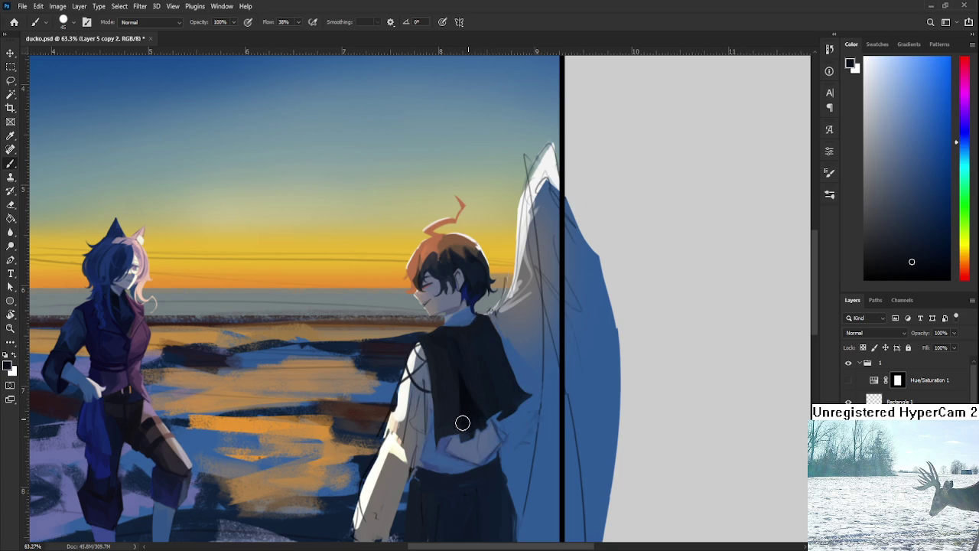
{"action": "left_click", "coordinate": [467, 404], "text": "alt"}
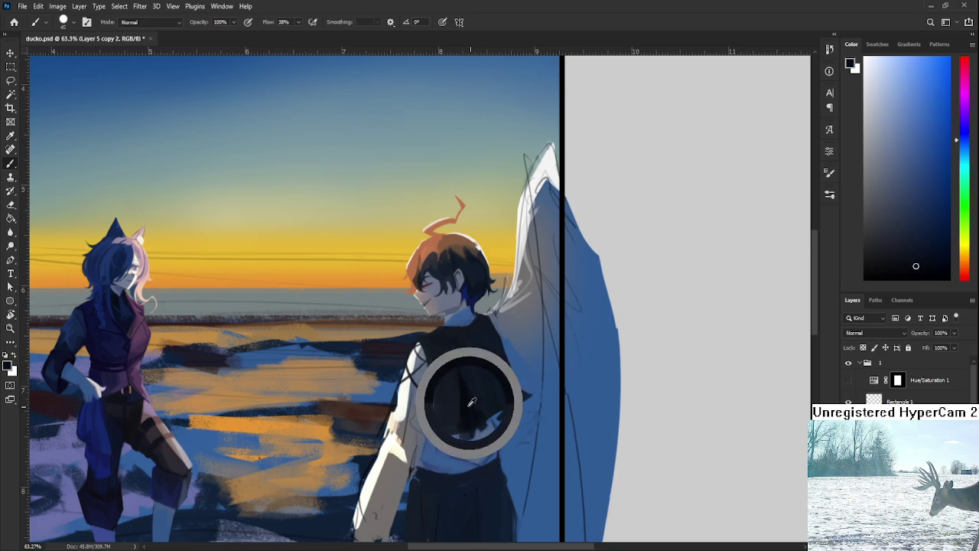
{"action": "left_click", "coordinate": [445, 328]}
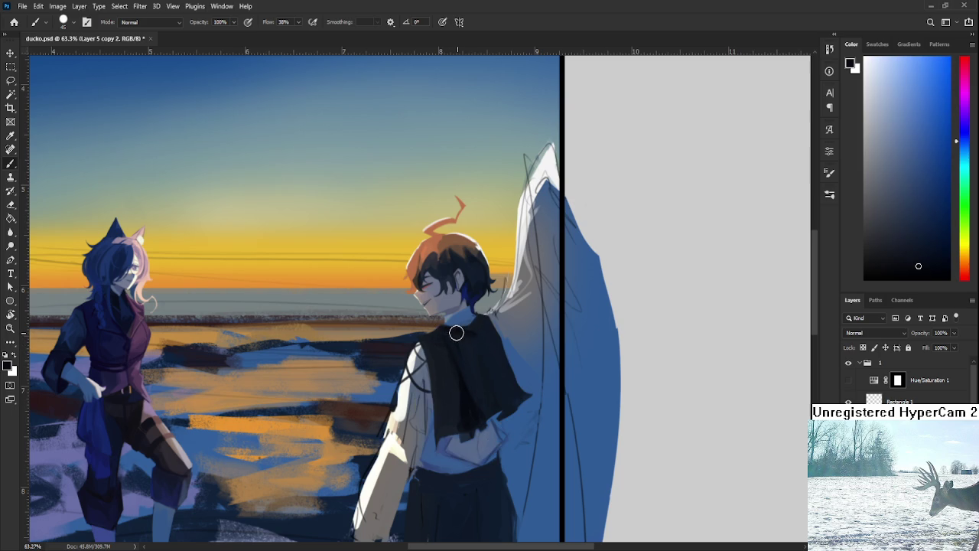
Sample a range of lighter and darker vest shades, ending on a dark slate blue
{"action": "left_click", "coordinate": [462, 338], "text": "alt"}
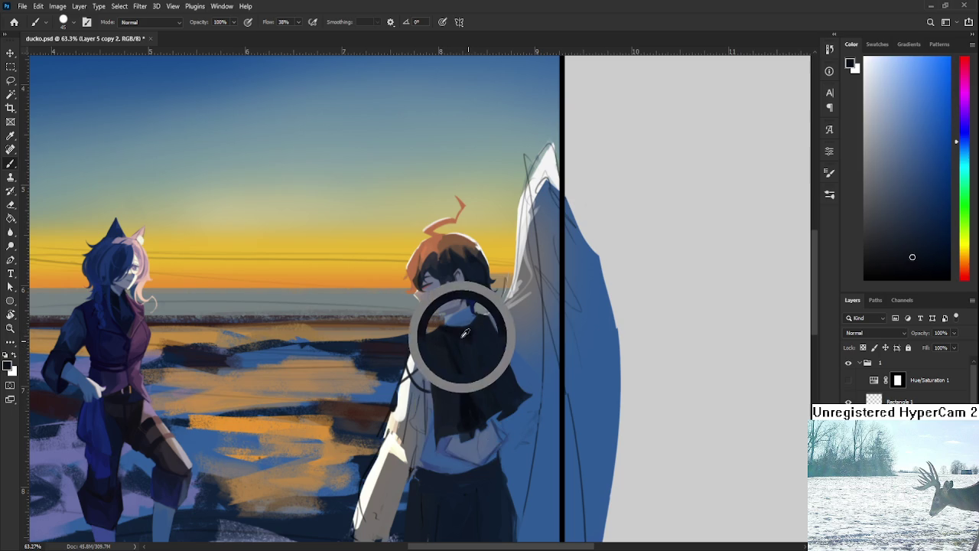
{"action": "left_click", "coordinate": [470, 399], "text": "alt"}
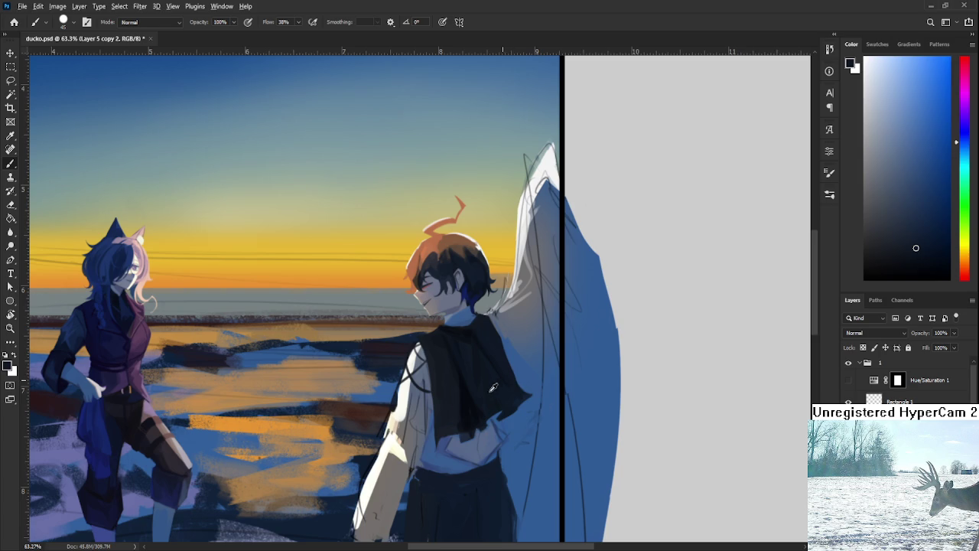
{"action": "left_click", "coordinate": [479, 409], "text": "alt"}
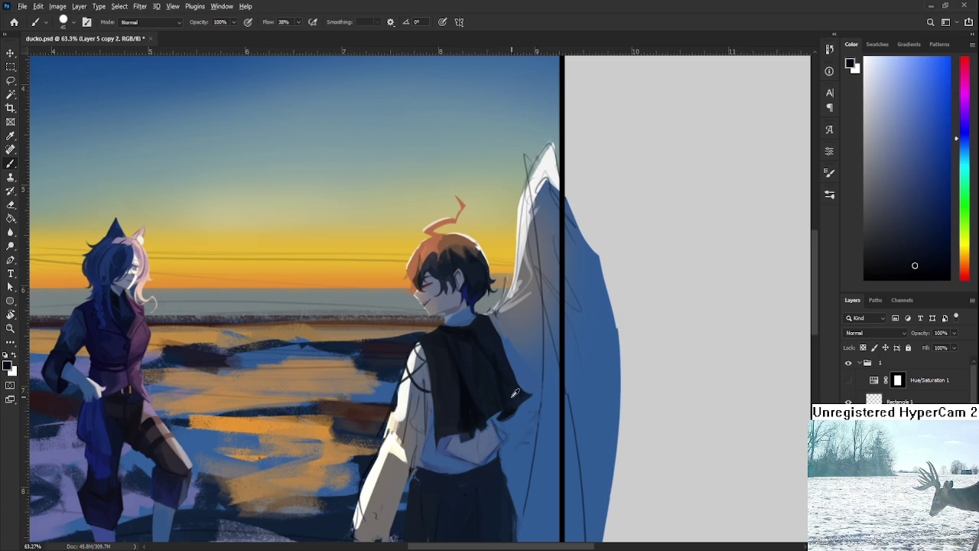
{"action": "left_click", "coordinate": [500, 366], "text": "alt"}
{"action": "left_click", "coordinate": [509, 406], "text": "alt"}
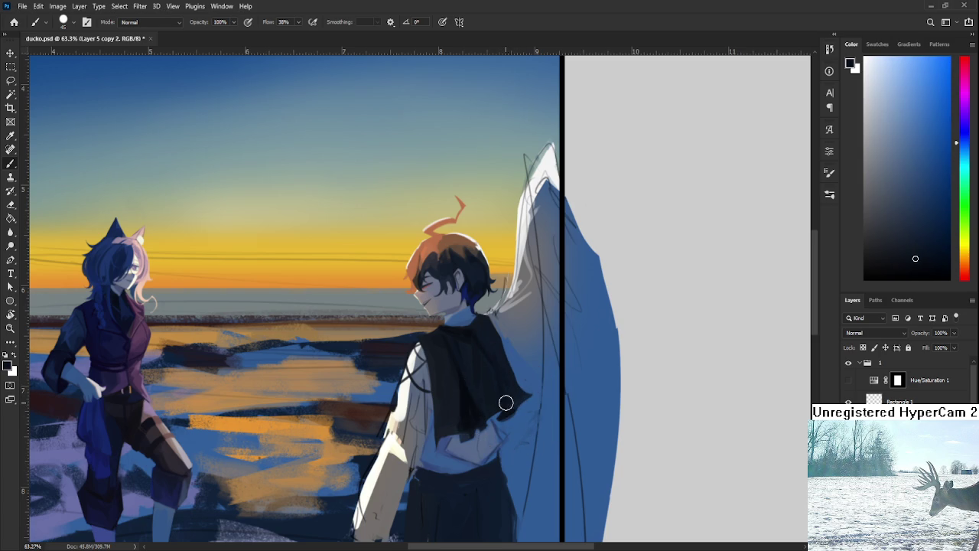
{"action": "left_click", "coordinate": [505, 368], "text": "alt"}
{"action": "left_click", "coordinate": [480, 338], "text": "alt"}
{"action": "left_click", "coordinate": [485, 325], "text": "alt"}
{"action": "left_click", "coordinate": [475, 336], "text": "alt"}
{"action": "left_click", "coordinate": [463, 366], "text": "alt"}
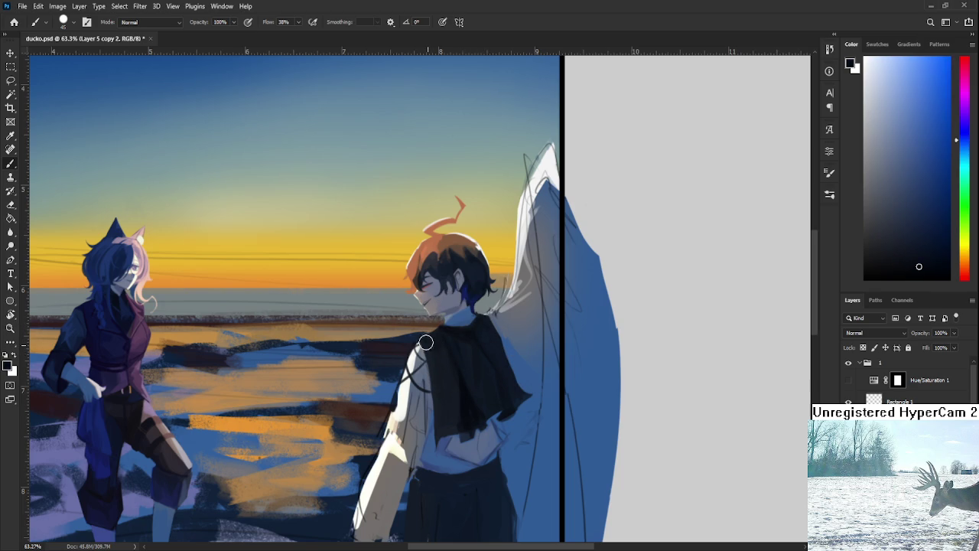
{"action": "left_click", "coordinate": [441, 417], "text": "alt"}
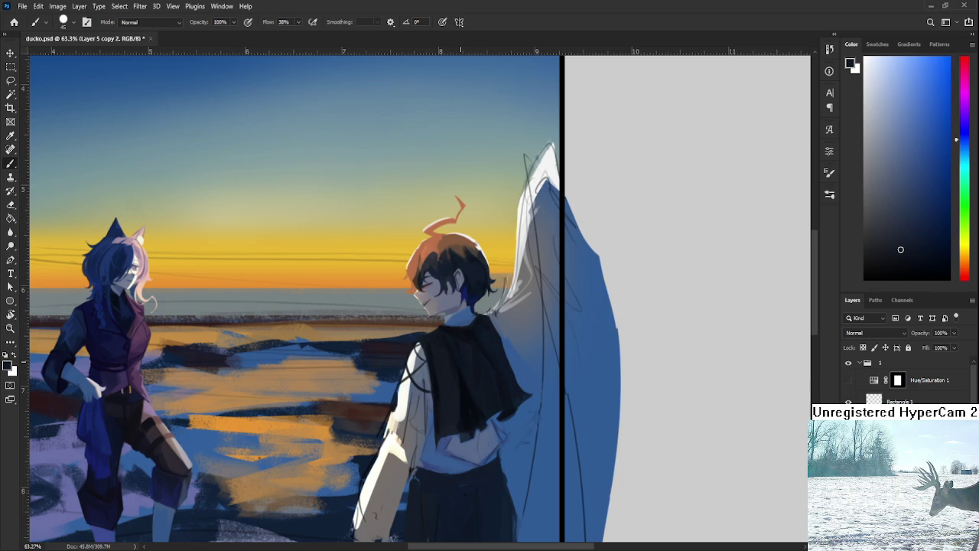
{"action": "scroll", "coordinate": [459, 356], "scroll_direction": "down", "scroll_amount": 2}
{"action": "scroll", "coordinate": [465, 375], "scroll_direction": "down", "scroll_amount": 4}
{"action": "scroll", "coordinate": [475, 359], "scroll_direction": "down", "scroll_amount": 1}
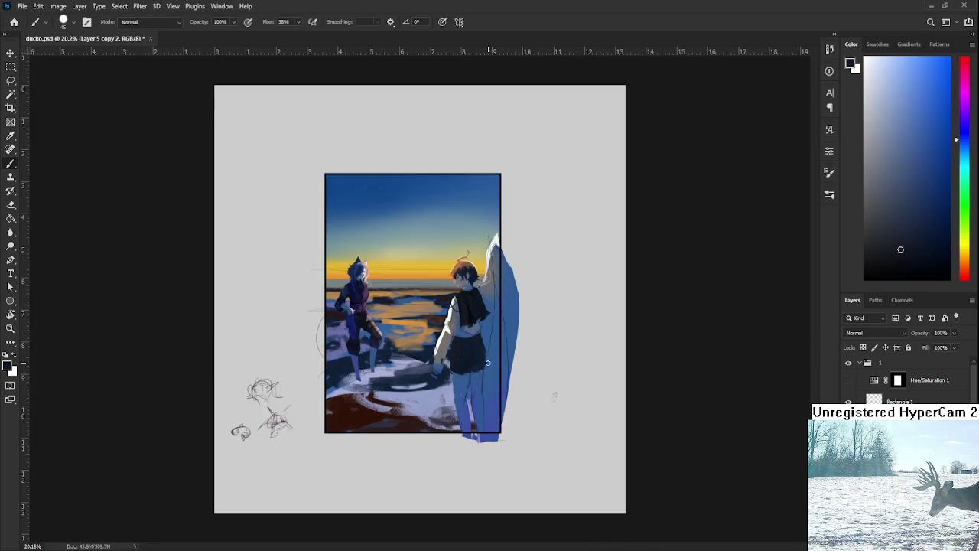
{"action": "scroll", "coordinate": [491, 308], "scroll_direction": "up", "scroll_amount": 1}
{"action": "scroll", "coordinate": [491, 308], "scroll_direction": "up", "scroll_amount": 4}
{"action": "scroll", "coordinate": [483, 290], "scroll_direction": "up", "scroll_amount": 4}
{"action": "scroll", "coordinate": [479, 297], "scroll_direction": "up", "scroll_amount": 1}
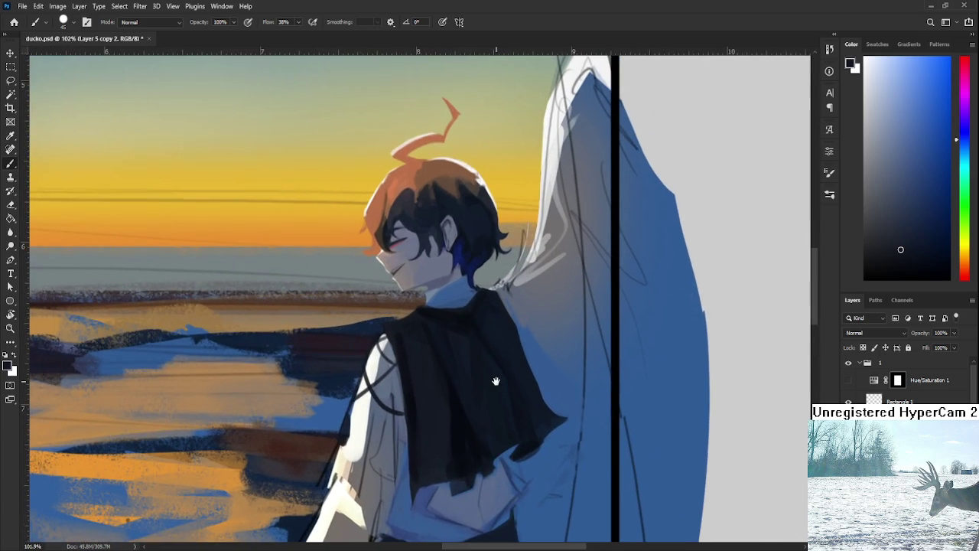
{"action": "scroll", "coordinate": [499, 384], "scroll_direction": "down", "scroll_amount": 2}
{"action": "scroll", "coordinate": [503, 383], "scroll_direction": "down", "scroll_amount": 2}
{"action": "scroll", "coordinate": [503, 380], "scroll_direction": "down", "scroll_amount": 1}
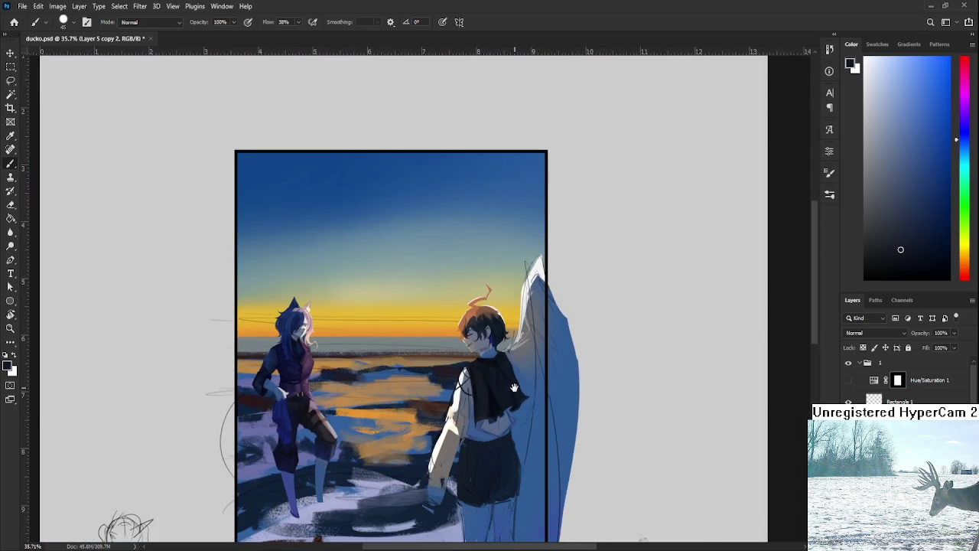
{"action": "scroll", "coordinate": [514, 387], "scroll_direction": "up", "scroll_amount": 1}
{"action": "scroll", "coordinate": [504, 394], "scroll_direction": "up", "scroll_amount": 2}
{"action": "scroll", "coordinate": [490, 421], "scroll_direction": "up", "scroll_amount": 2}
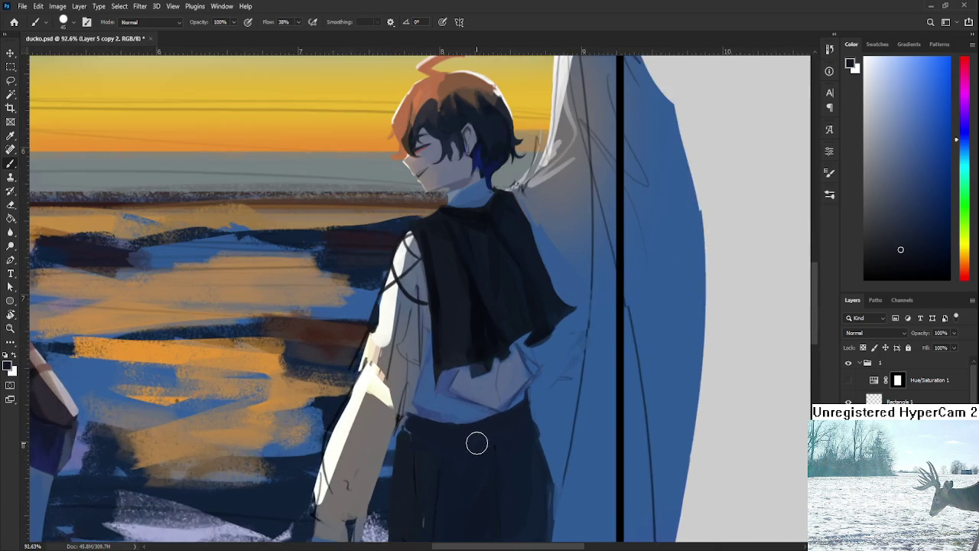
{"action": "left_click_drag", "start_coordinate": [477, 441], "coordinate": [496, 467]}
Sample a run of lighter and darker blues from the shirt below the vest
{"action": "left_click", "coordinate": [527, 415], "text": "alt"}
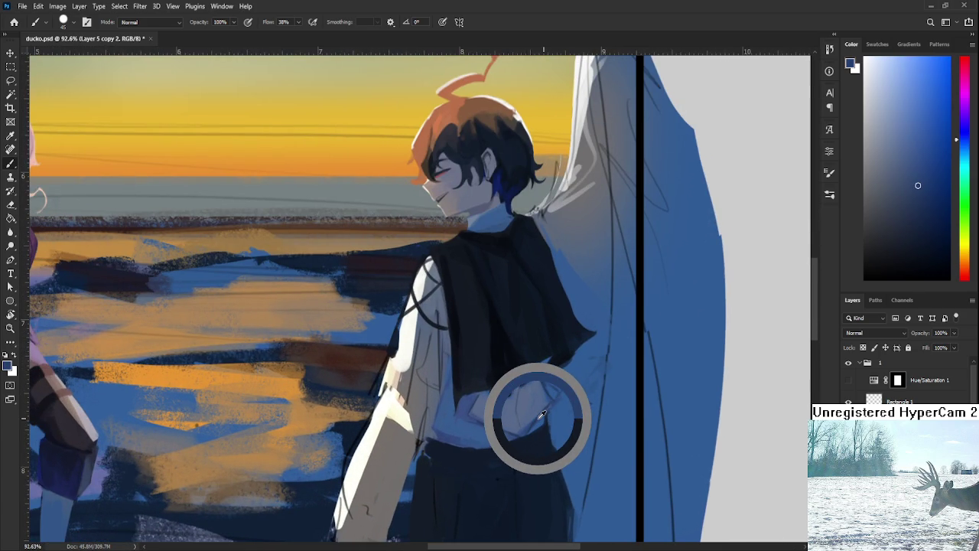
{"action": "left_click", "coordinate": [459, 457], "text": "alt"}
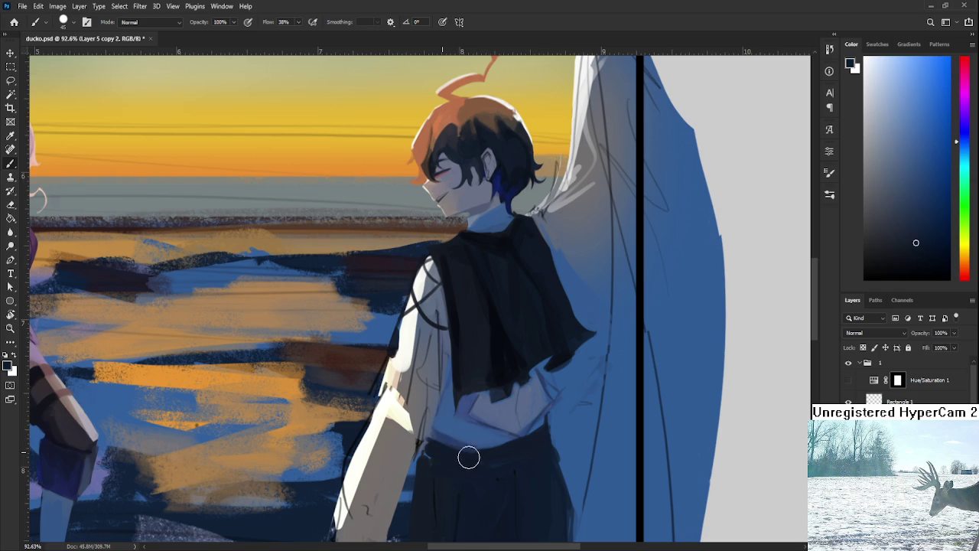
{"action": "left_click", "coordinate": [451, 439], "text": "alt"}
{"action": "left_click", "coordinate": [453, 422], "text": "alt"}
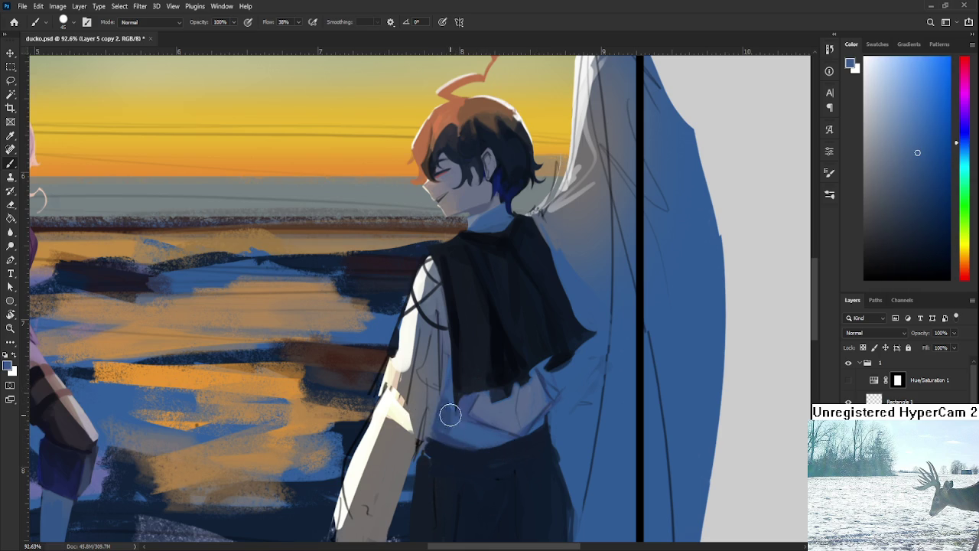
{"action": "left_click", "coordinate": [439, 421], "text": "alt"}
{"action": "left_click", "coordinate": [504, 435], "text": "alt"}
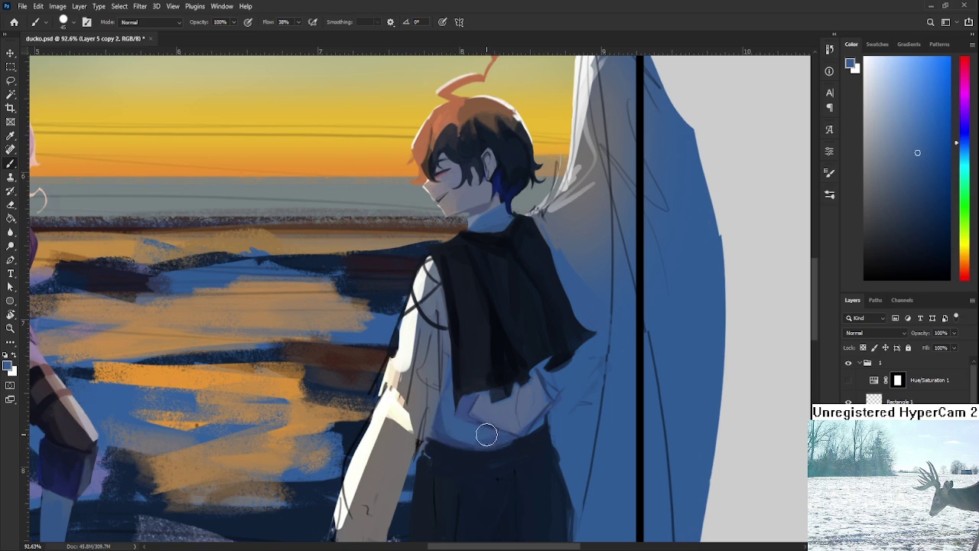
{"action": "left_click", "coordinate": [493, 440], "text": "alt"}
{"action": "left_click", "coordinate": [486, 440], "text": "alt"}
{"action": "left_click", "coordinate": [481, 444], "text": "alt"}
{"action": "left_click", "coordinate": [469, 435], "text": "alt"}
{"action": "left_click", "coordinate": [481, 446], "text": "alt"}
{"action": "left_click", "coordinate": [480, 440], "text": "alt"}
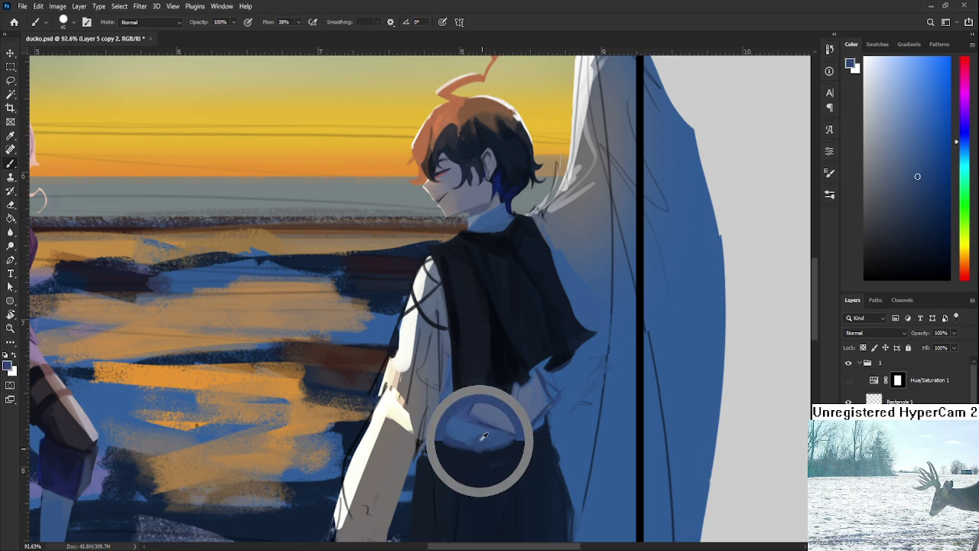
{"action": "left_click", "coordinate": [480, 436], "text": "alt"}
{"action": "left_click", "coordinate": [482, 440], "text": "alt"}
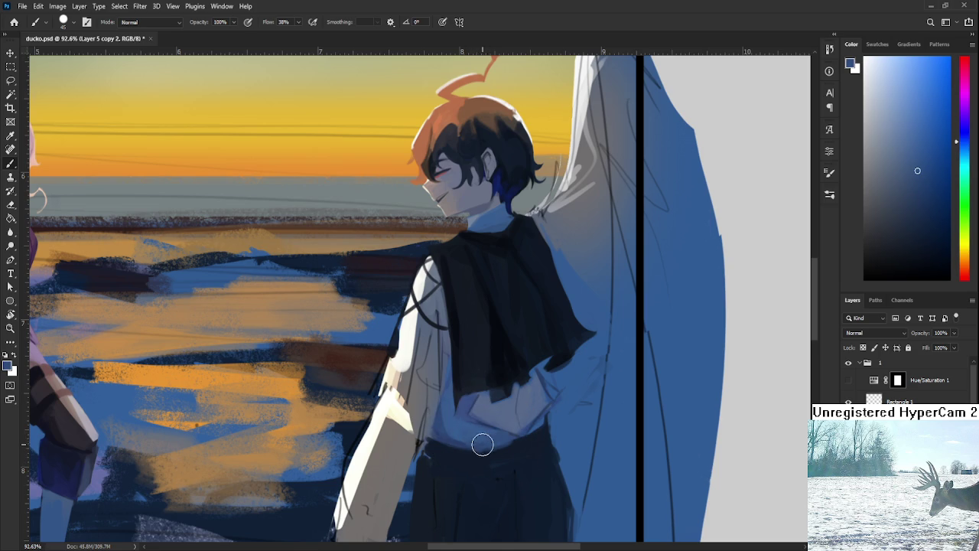
{"action": "left_click", "coordinate": [493, 438], "text": "alt"}
Frame the waist, pick a lighter shirt blue, and paint it over the cloak's lower tip
{"action": "left_click_drag", "start_coordinate": [498, 463], "coordinate": [537, 445]}
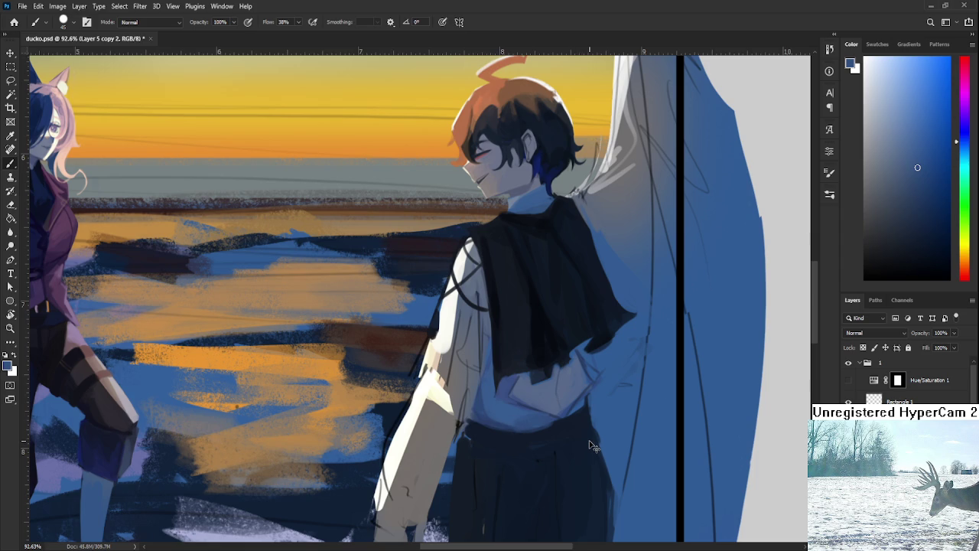
{"action": "scroll", "coordinate": [550, 415], "scroll_direction": "up", "scroll_amount": 3}
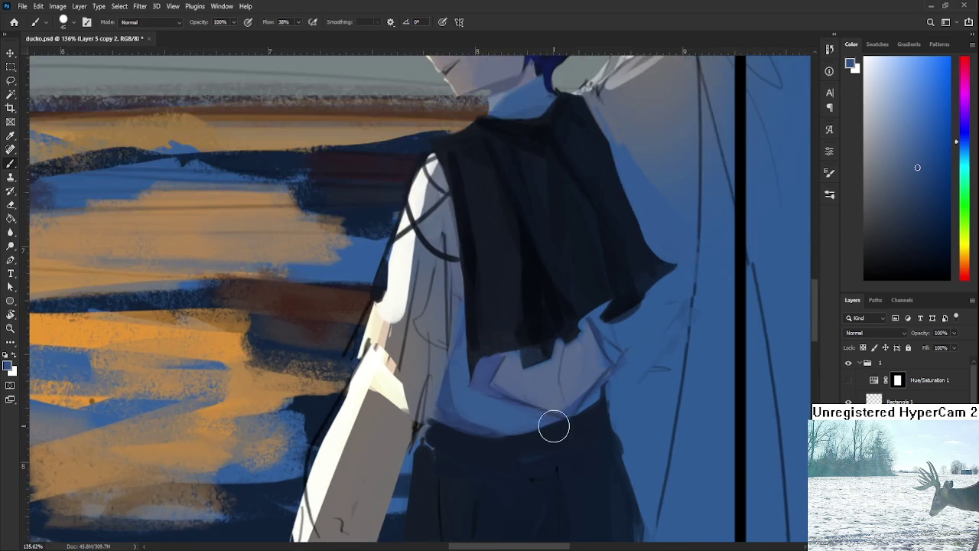
{"action": "scroll", "coordinate": [561, 438], "scroll_direction": "up", "scroll_amount": 1}
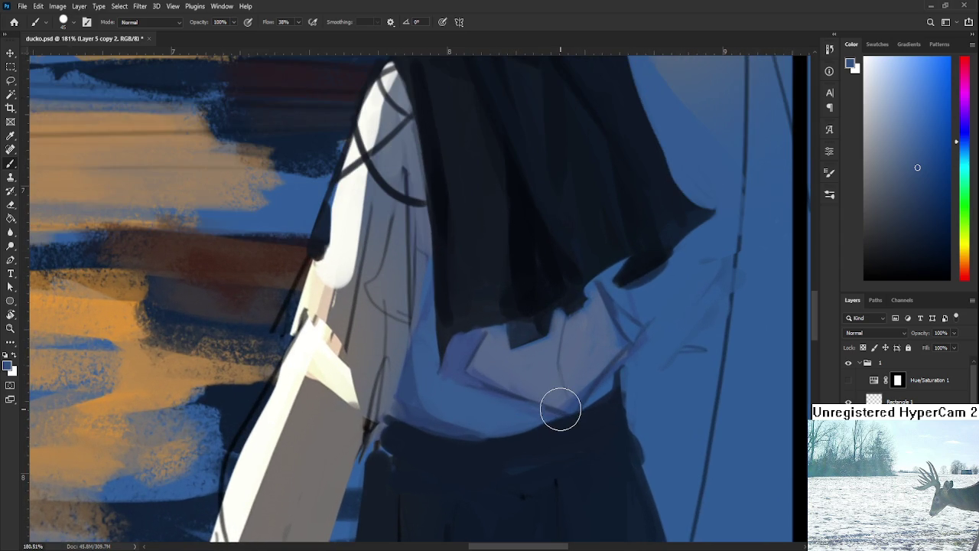
{"action": "scroll", "coordinate": [485, 373], "scroll_direction": "up", "scroll_amount": 1}
{"action": "left_click", "coordinate": [474, 393], "text": "alt"}
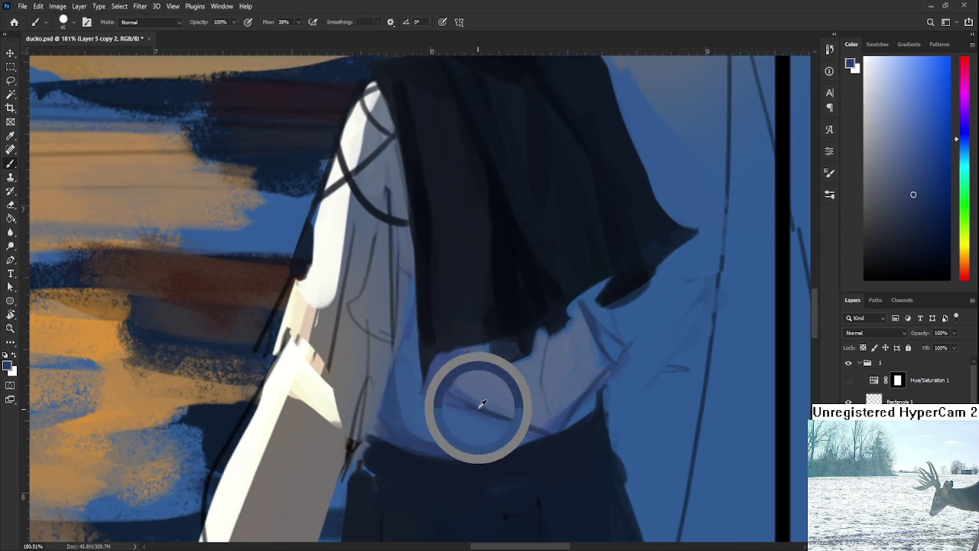
{"action": "left_click", "coordinate": [422, 399], "text": "alt"}
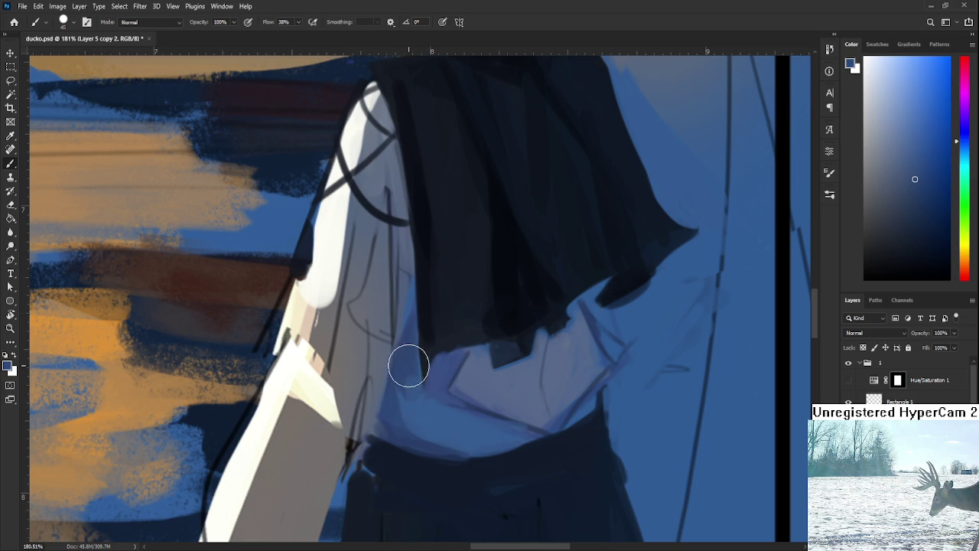
{"action": "scroll", "coordinate": [414, 327], "scroll_direction": "up", "scroll_amount": 2}
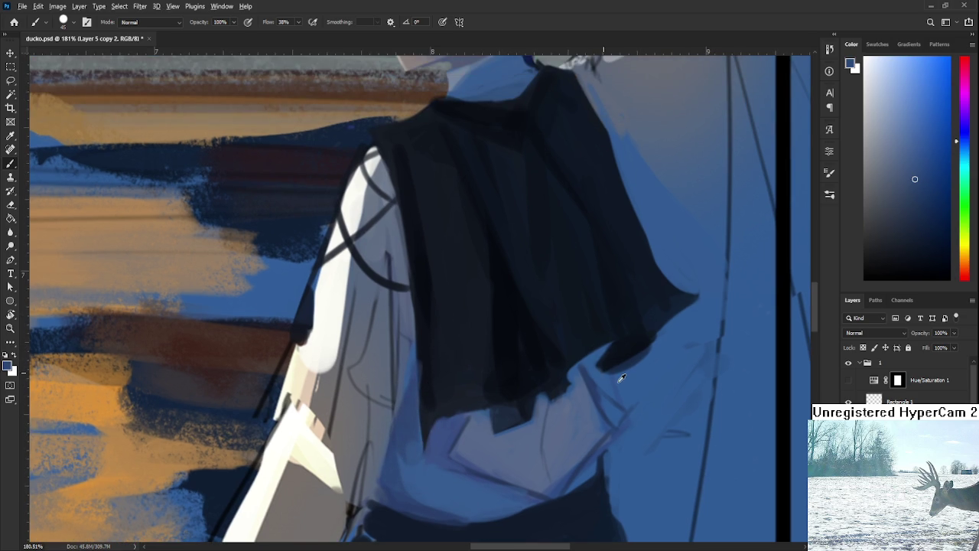
{"action": "left_click", "coordinate": [449, 428], "text": "alt"}
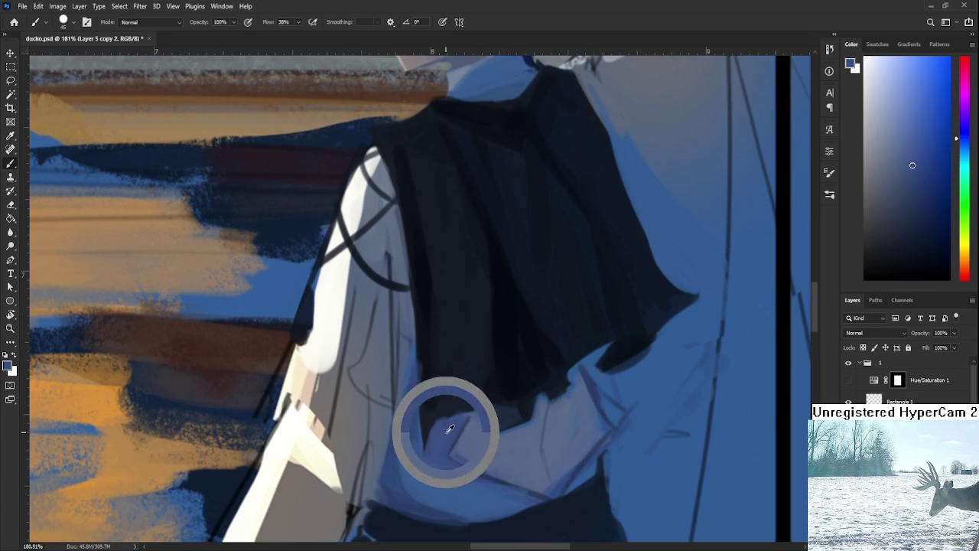
{"action": "left_click", "coordinate": [603, 376], "text": "alt"}
{"action": "left_click_drag", "start_coordinate": [603, 375], "coordinate": [621, 405]}
{"action": "scroll", "coordinate": [630, 421], "scroll_direction": "down", "scroll_amount": 3}
{"action": "scroll", "coordinate": [629, 421], "scroll_direction": "down", "scroll_amount": 2}
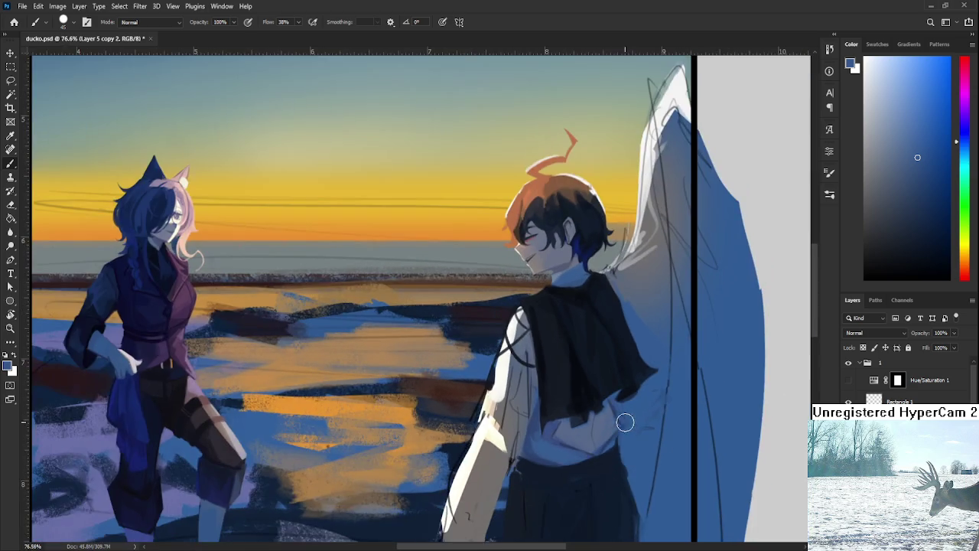
{"action": "scroll", "coordinate": [619, 413], "scroll_direction": "up", "scroll_amount": 2}
{"action": "scroll", "coordinate": [619, 413], "scroll_direction": "down", "scroll_amount": 3}
{"action": "scroll", "coordinate": [618, 411], "scroll_direction": "down", "scroll_amount": 2}
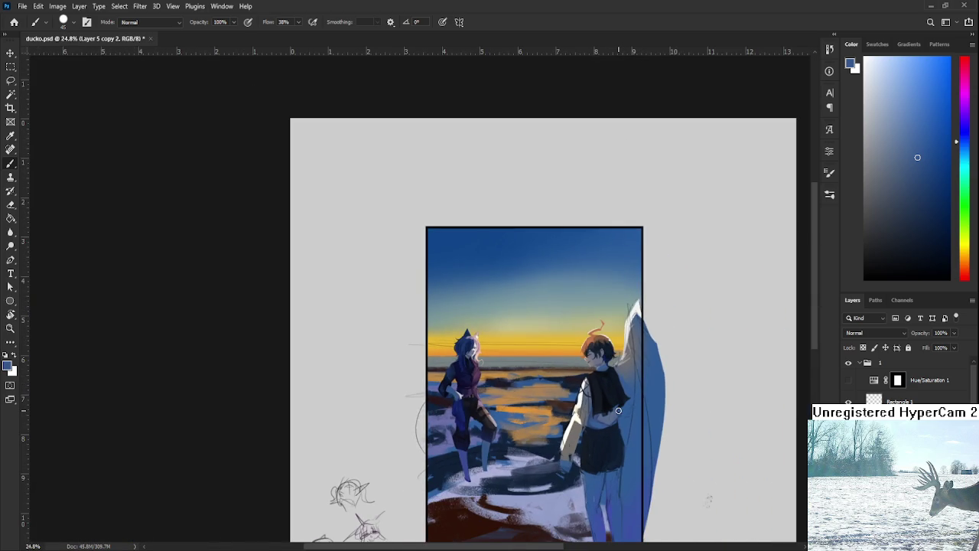
{"action": "scroll", "coordinate": [631, 423], "scroll_direction": "up", "scroll_amount": 2}
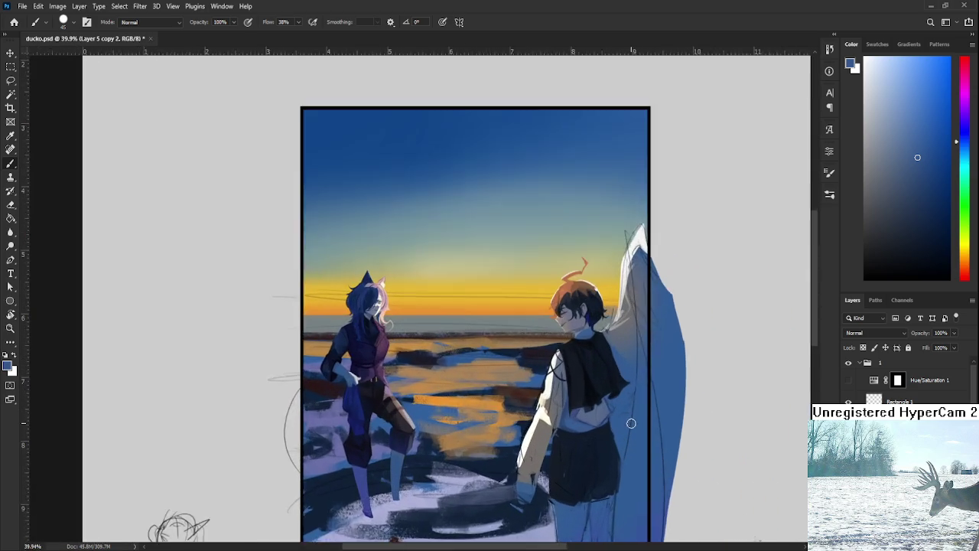
{"action": "scroll", "coordinate": [631, 423], "scroll_direction": "up", "scroll_amount": 2}
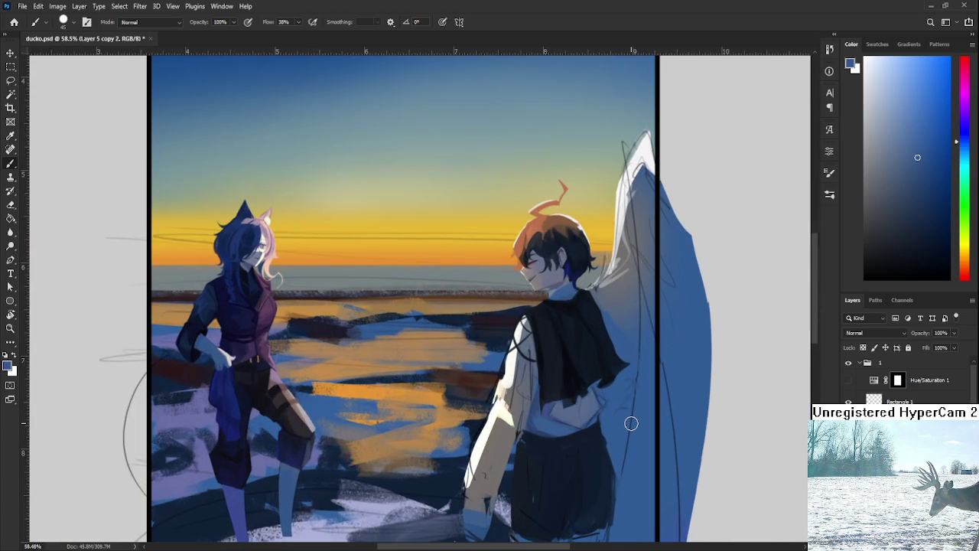
{"action": "scroll", "coordinate": [622, 396], "scroll_direction": "down", "scroll_amount": 2}
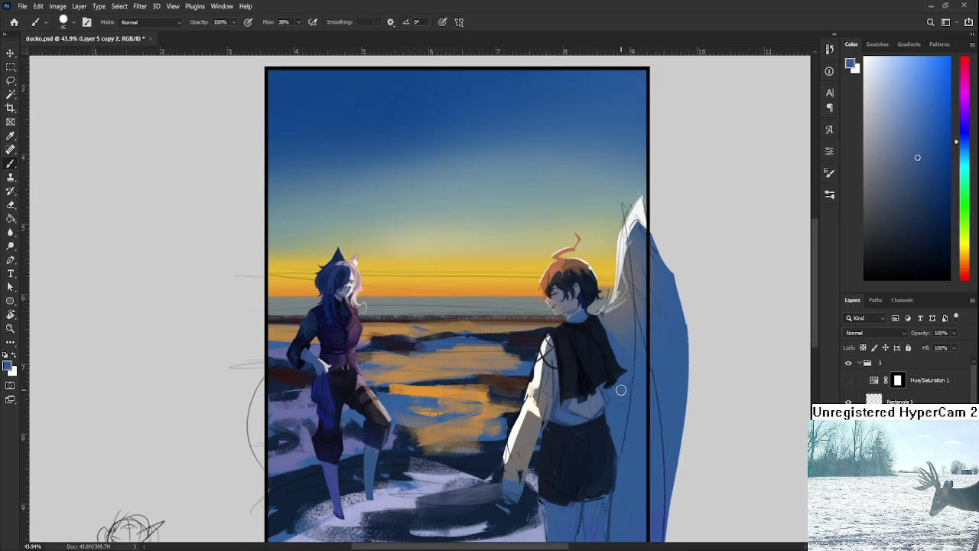
{"action": "scroll", "coordinate": [622, 394], "scroll_direction": "down", "scroll_amount": 1}
{"action": "scroll", "coordinate": [621, 392], "scroll_direction": "down", "scroll_amount": 1}
{"action": "scroll", "coordinate": [621, 392], "scroll_direction": "up", "scroll_amount": 3}
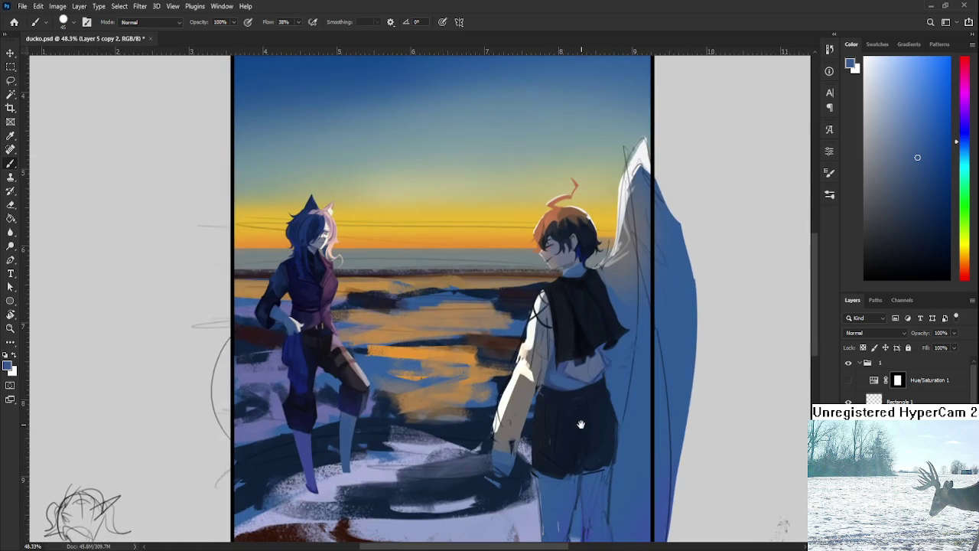
{"action": "left_click_drag", "start_coordinate": [604, 404], "coordinate": [616, 423]}
{"action": "scroll", "coordinate": [612, 427], "scroll_direction": "up", "scroll_amount": 1}
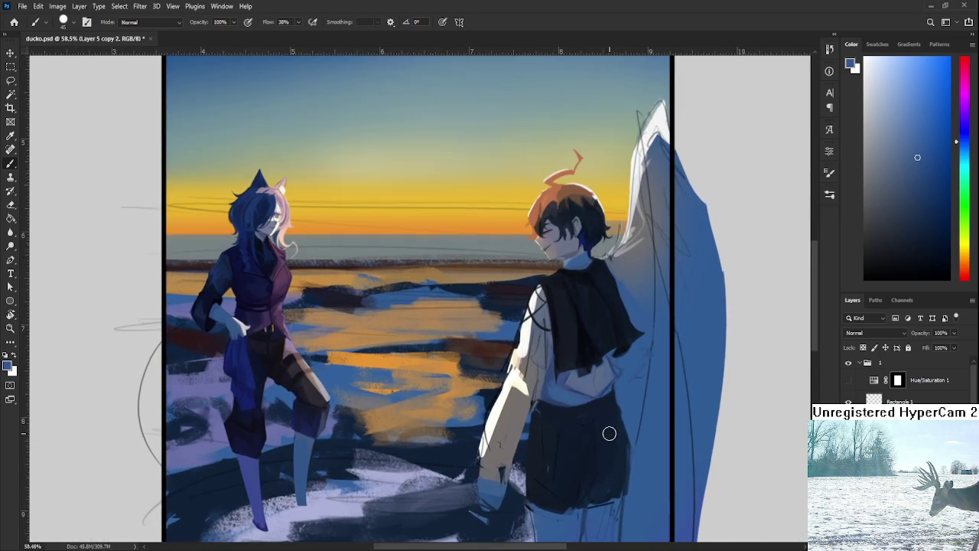
{"action": "scroll", "coordinate": [588, 421], "scroll_direction": "up", "scroll_amount": 1}
{"action": "scroll", "coordinate": [568, 410], "scroll_direction": "up", "scroll_amount": 2}
{"action": "left_click", "coordinate": [574, 287], "text": "alt"}
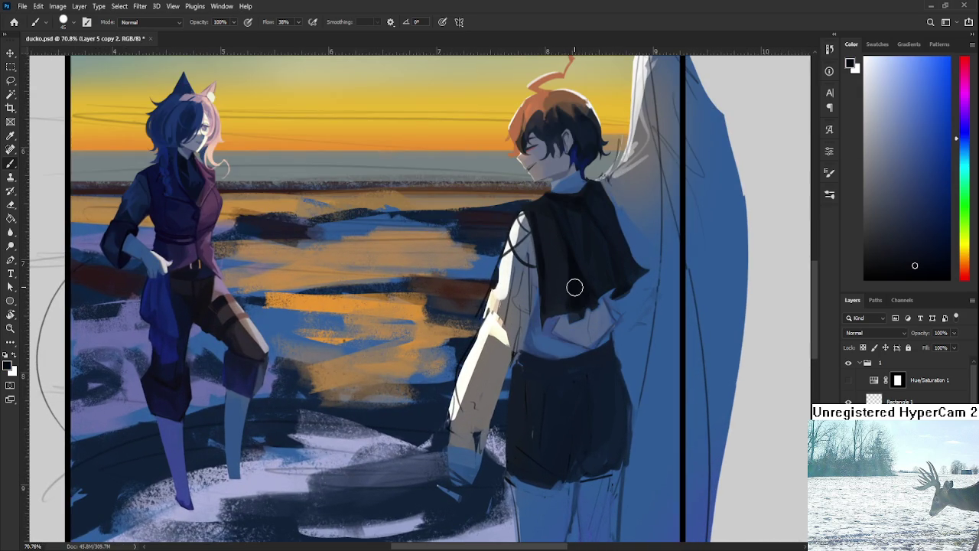
Paint a dark belt stroke across the boy's waist
{"action": "left_click_drag", "start_coordinate": [559, 398], "coordinate": [549, 412]}
{"action": "left_click_drag", "start_coordinate": [508, 377], "coordinate": [567, 379]}
{"action": "left_click", "coordinate": [554, 393], "text": "alt"}
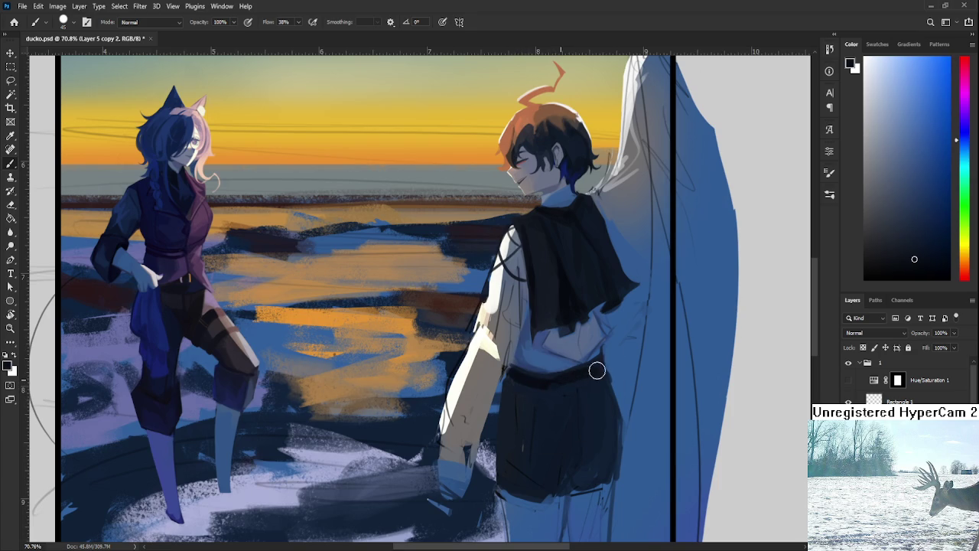
Sample a near-black tone from the shorts and deepen the shading on their left side
{"action": "scroll", "coordinate": [688, 413], "scroll_direction": "down", "scroll_amount": 2}
{"action": "scroll", "coordinate": [688, 413], "scroll_direction": "down", "scroll_amount": 2}
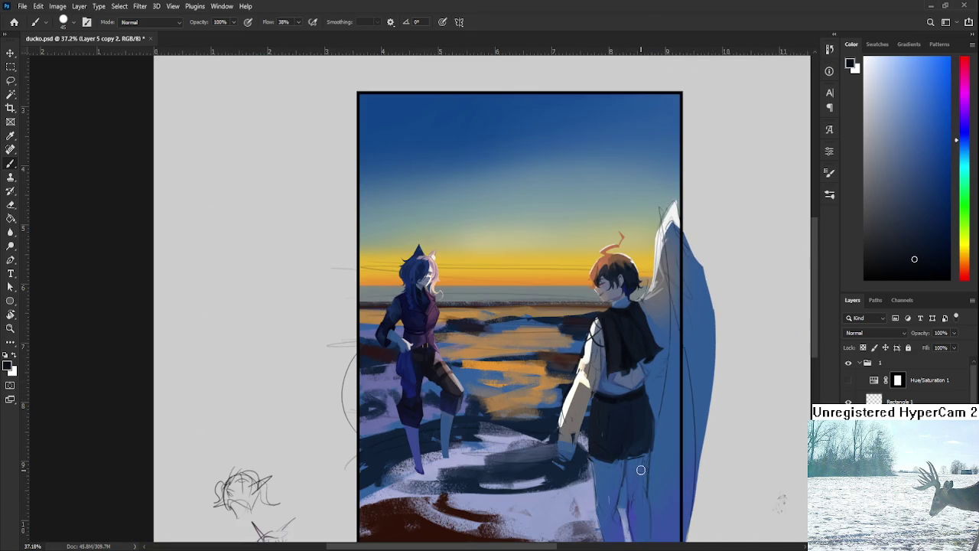
{"action": "scroll", "coordinate": [640, 458], "scroll_direction": "up", "scroll_amount": 1}
{"action": "scroll", "coordinate": [644, 443], "scroll_direction": "up", "scroll_amount": 1}
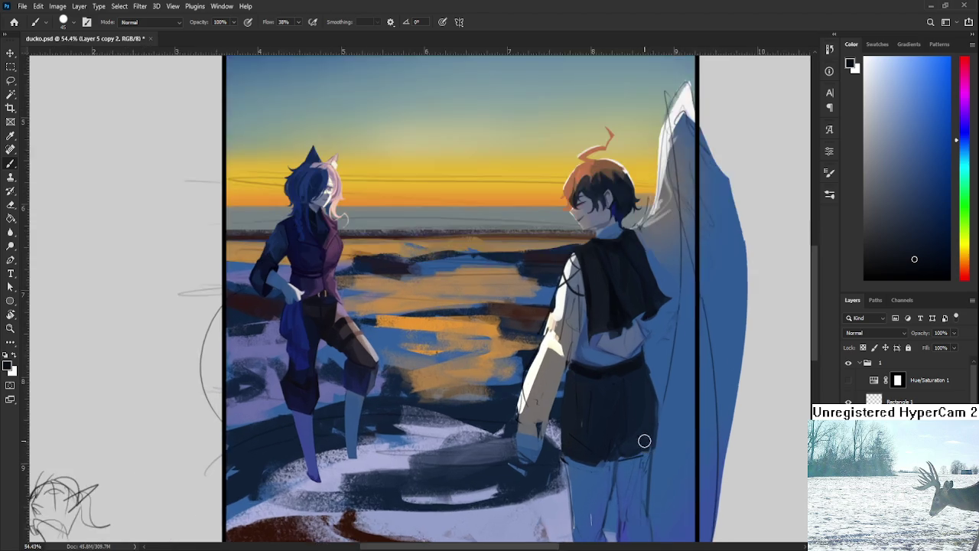
{"action": "scroll", "coordinate": [639, 417], "scroll_direction": "up", "scroll_amount": 2}
{"action": "left_click", "coordinate": [551, 359], "text": "alt"}
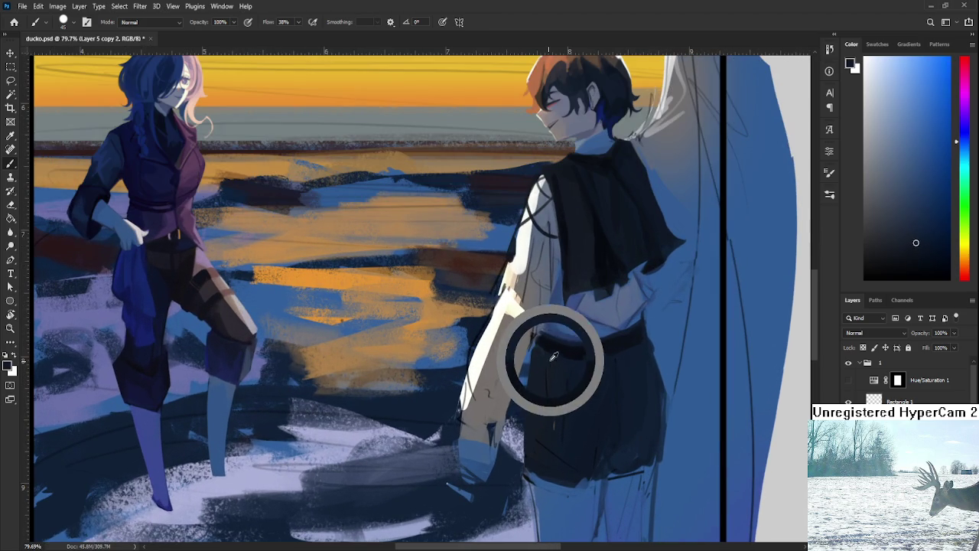
{"action": "left_click_drag", "start_coordinate": [532, 370], "coordinate": [547, 444]}
{"action": "left_click_drag", "start_coordinate": [535, 348], "coordinate": [557, 459]}
{"action": "mouse_move", "coordinate": [557, 360]}
{"action": "left_mouse_down"}
{"action": "mouse_move", "coordinate": [561, 448]}
{"action": "mouse_move", "coordinate": [578, 461]}
{"action": "mouse_move", "coordinate": [597, 448]}
{"action": "mouse_move", "coordinate": [588, 472]}
{"action": "mouse_move", "coordinate": [612, 435]}
{"action": "mouse_move", "coordinate": [615, 372]}
{"action": "left_mouse_up"}
Sample several new tones from different spots on the shorts
{"action": "left_click", "coordinate": [604, 394], "text": "alt"}
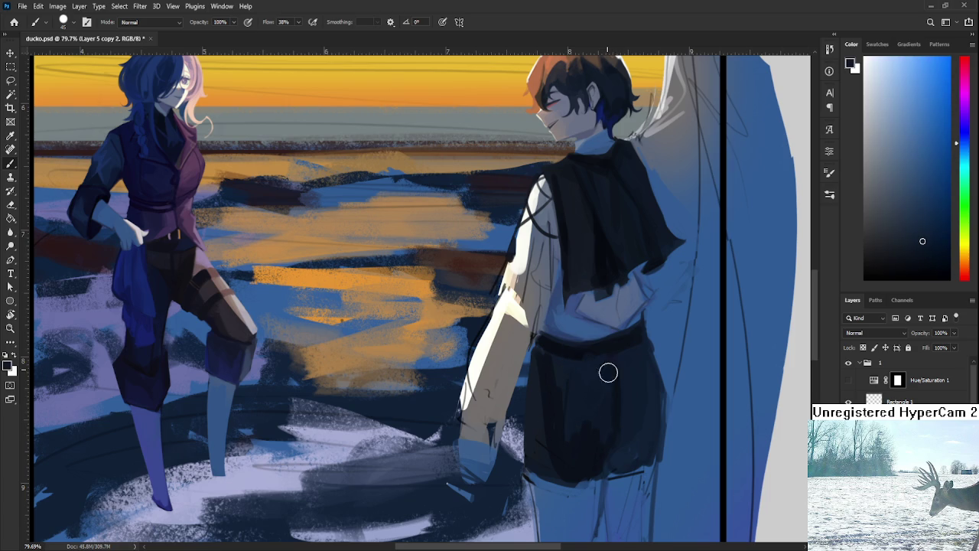
{"action": "left_click", "coordinate": [595, 444], "text": "alt"}
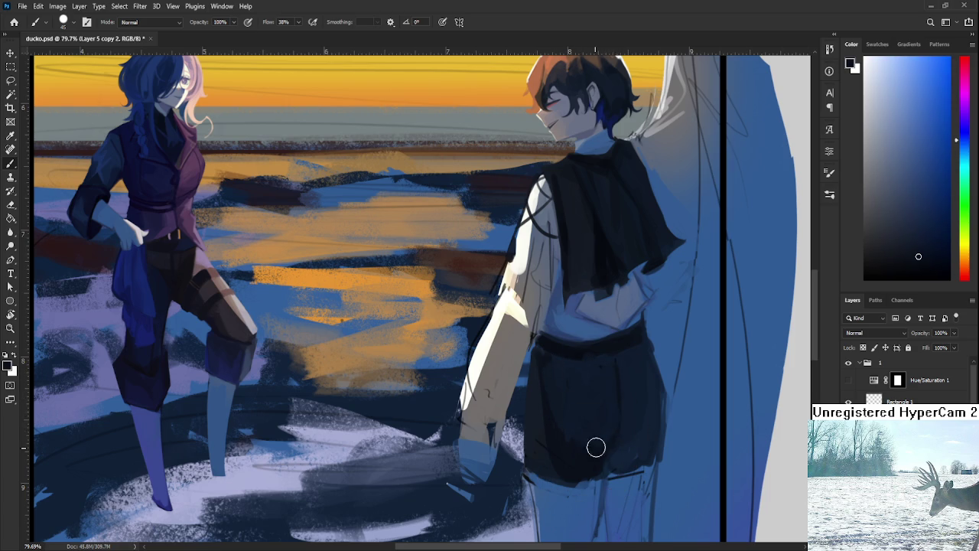
{"action": "left_click", "coordinate": [632, 385], "text": "alt"}
{"action": "left_click", "coordinate": [620, 374], "text": "alt"}
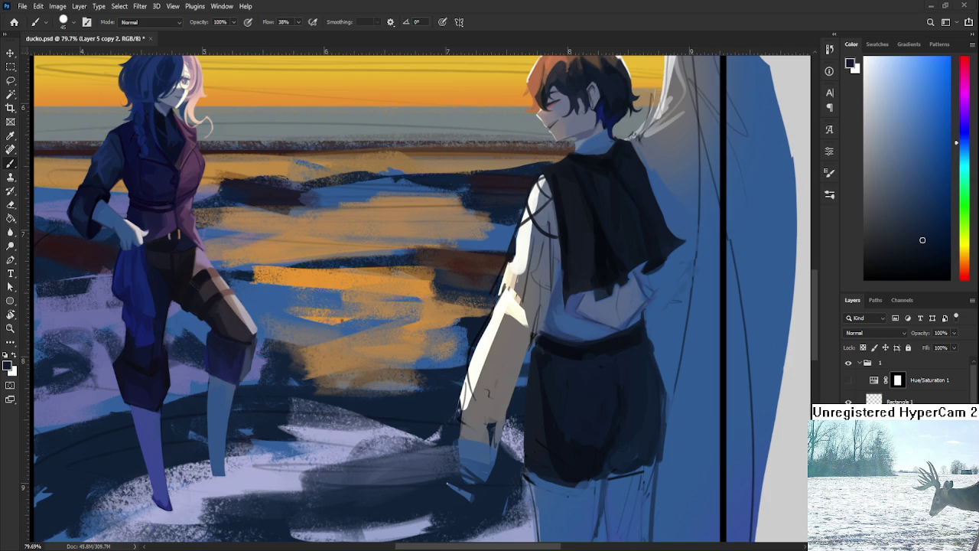
Sample dark tones from the back and shorts, then darken the shorts' lower right
{"action": "scroll", "coordinate": [579, 421], "scroll_direction": "up", "scroll_amount": 1, "text": "alt"}
{"action": "left_click", "coordinate": [573, 323], "text": "alt"}
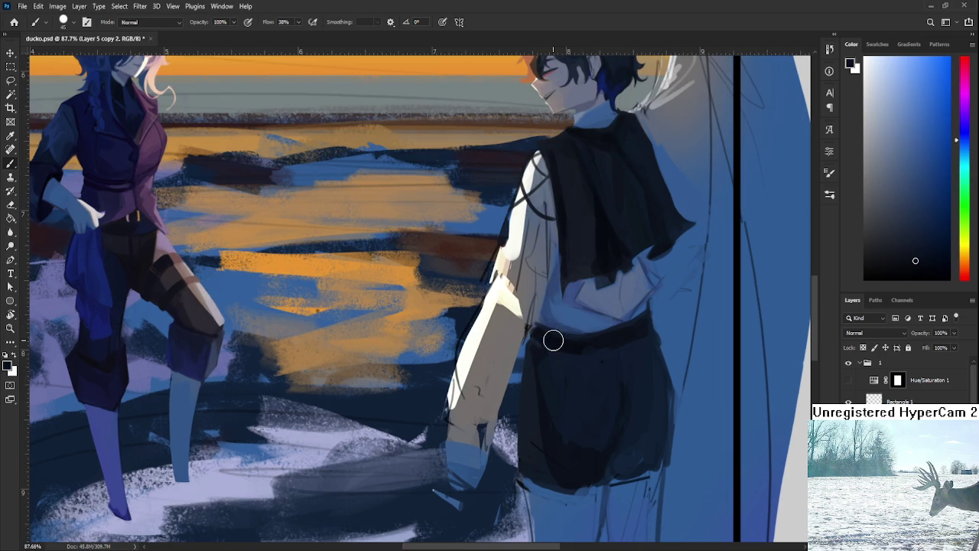
{"action": "left_click", "coordinate": [538, 358], "text": "alt"}
{"action": "left_click", "coordinate": [570, 361], "text": "alt"}
{"action": "left_click", "coordinate": [572, 345], "text": "alt"}
{"action": "left_click", "coordinate": [625, 348], "text": "alt"}
{"action": "left_click", "coordinate": [624, 423], "text": "alt"}
{"action": "left_click", "coordinate": [601, 459], "text": "alt"}
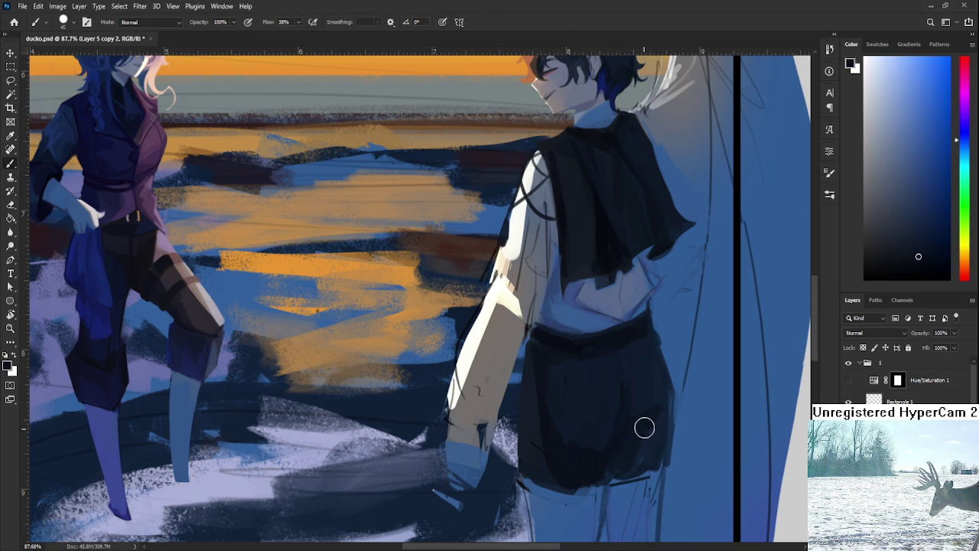
{"action": "left_click_drag", "start_coordinate": [650, 446], "coordinate": [617, 469]}
Pan to the shorts and resample their dark navy after trying blues from the canvas
{"action": "left_click", "coordinate": [656, 413], "text": "alt"}
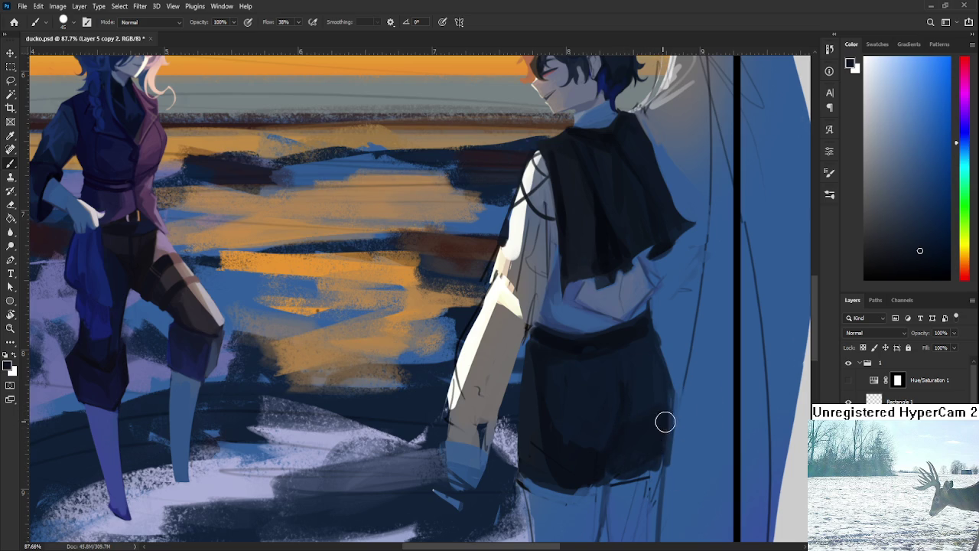
{"action": "left_click", "coordinate": [591, 455], "text": "alt"}
{"action": "left_click", "coordinate": [591, 455], "text": "alt"}
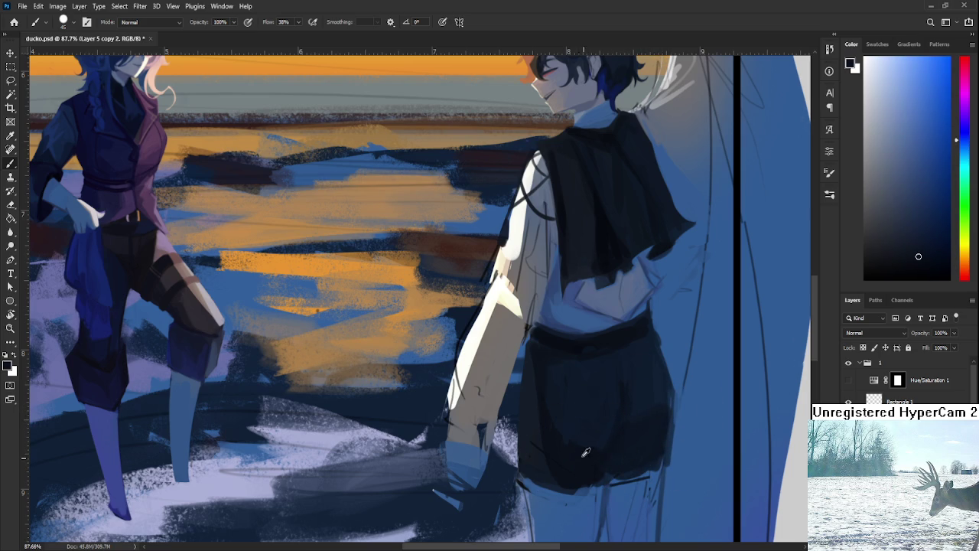
{"action": "left_click", "coordinate": [589, 483], "text": "alt"}
{"action": "mouse_move", "coordinate": [585, 498]}
{"action": "left_mouse_down"}
{"action": "mouse_move", "coordinate": [601, 429]}
{"action": "mouse_move", "coordinate": [550, 437]}
{"action": "left_mouse_up"}
{"action": "left_click", "coordinate": [587, 423], "text": "alt"}
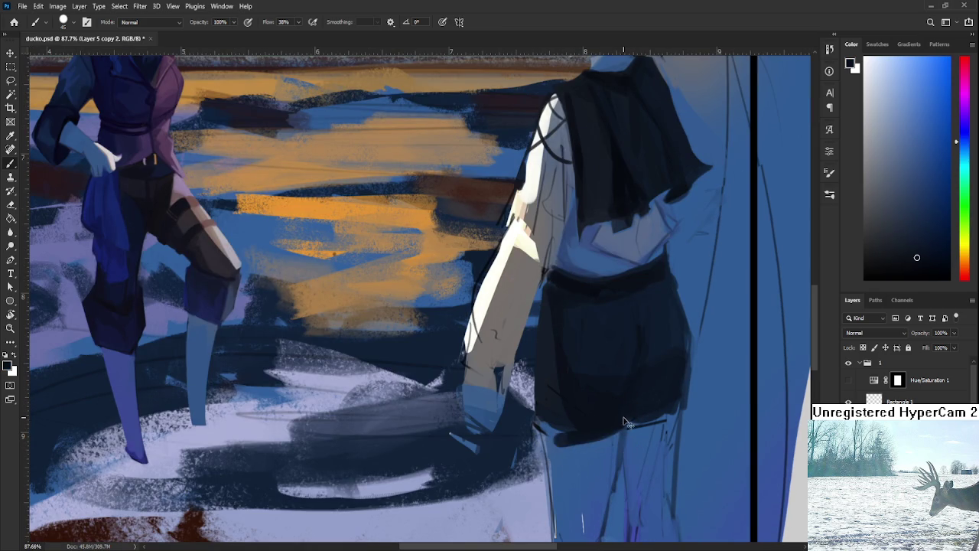
{"action": "left_click", "coordinate": [564, 427], "text": "alt"}
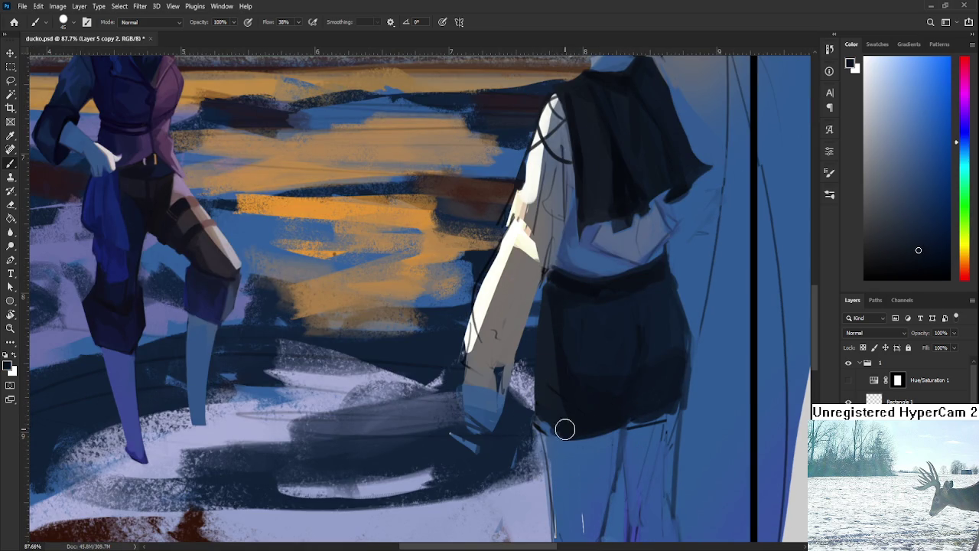
{"action": "left_click", "coordinate": [568, 382], "text": "alt"}
Darken the shorts' bottom-right edge and touch up the right edge with wing blue
{"action": "left_click_drag", "start_coordinate": [563, 438], "coordinate": [487, 427]}
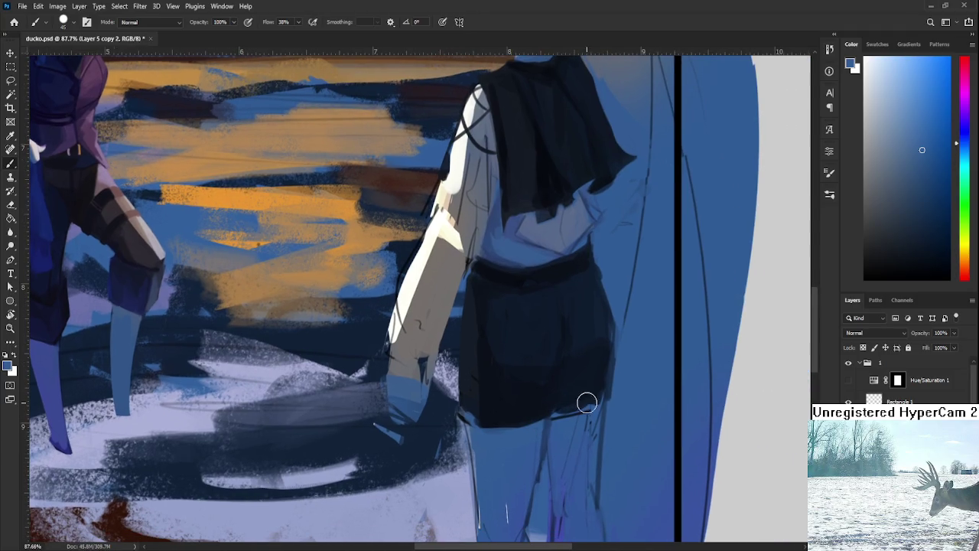
{"action": "left_click", "coordinate": [562, 392], "text": "alt"}
{"action": "mouse_move", "coordinate": [561, 389]}
{"action": "left_mouse_down"}
{"action": "mouse_move", "coordinate": [568, 409]}
{"action": "mouse_move", "coordinate": [589, 403]}
{"action": "mouse_move", "coordinate": [605, 363]}
{"action": "mouse_move", "coordinate": [604, 387]}
{"action": "left_mouse_up"}
{"action": "left_click", "coordinate": [621, 375], "text": "alt"}
{"action": "mouse_move", "coordinate": [616, 354]}
{"action": "left_mouse_down"}
{"action": "mouse_move", "coordinate": [616, 400]}
{"action": "mouse_move", "coordinate": [617, 344]}
{"action": "mouse_move", "coordinate": [605, 406]}
{"action": "mouse_move", "coordinate": [607, 352]}
{"action": "mouse_move", "coordinate": [623, 378]}
{"action": "left_mouse_up"}
Alternate near-black and blue samples to repaint the shorts' right and lower-right edges dark
{"action": "left_click", "coordinate": [601, 367], "text": "alt"}
{"action": "left_click", "coordinate": [620, 346], "text": "alt"}
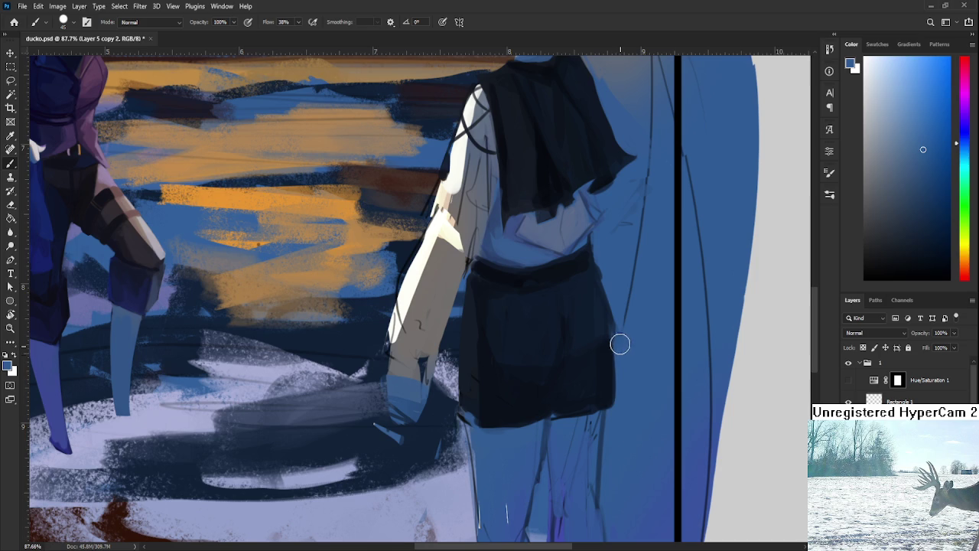
{"action": "left_click_drag", "start_coordinate": [616, 334], "coordinate": [604, 411]}
{"action": "left_click", "coordinate": [585, 376], "text": "alt"}
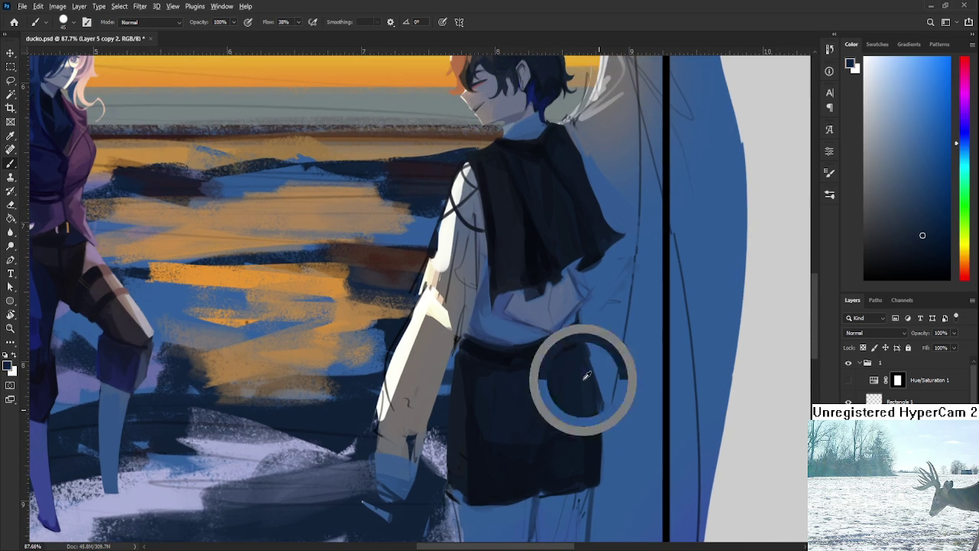
{"action": "left_click", "coordinate": [592, 343], "text": "alt"}
{"action": "left_click", "coordinate": [579, 332], "text": "alt"}
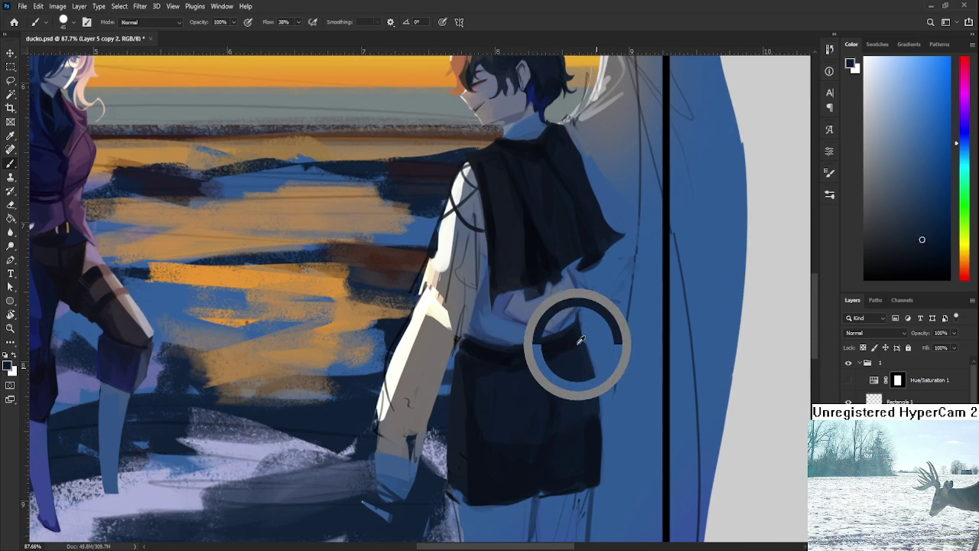
{"action": "left_click_drag", "start_coordinate": [581, 348], "coordinate": [592, 428]}
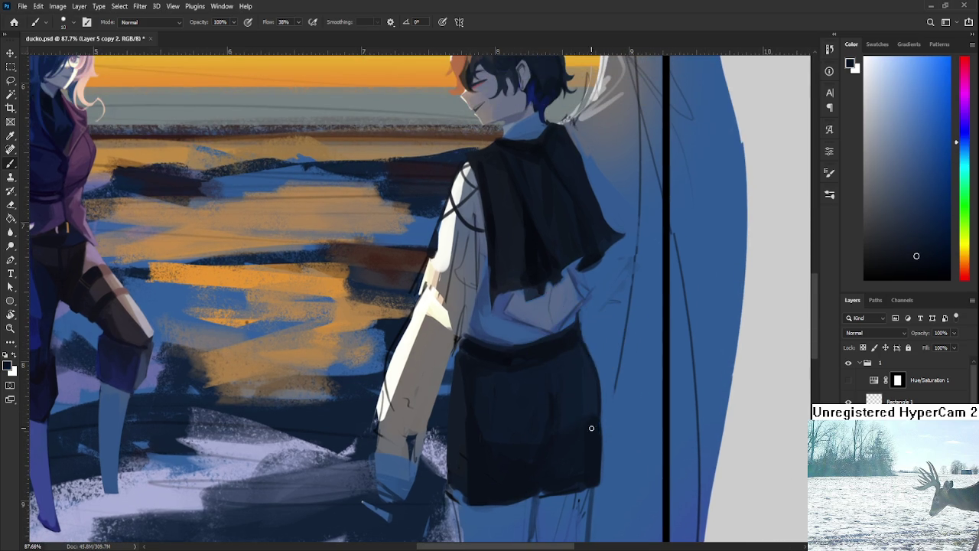
{"action": "left_click", "coordinate": [592, 430], "text": "alt"}
{"action": "left_click_drag", "start_coordinate": [600, 428], "coordinate": [598, 472]}
{"action": "left_click", "coordinate": [608, 448], "text": "alt"}
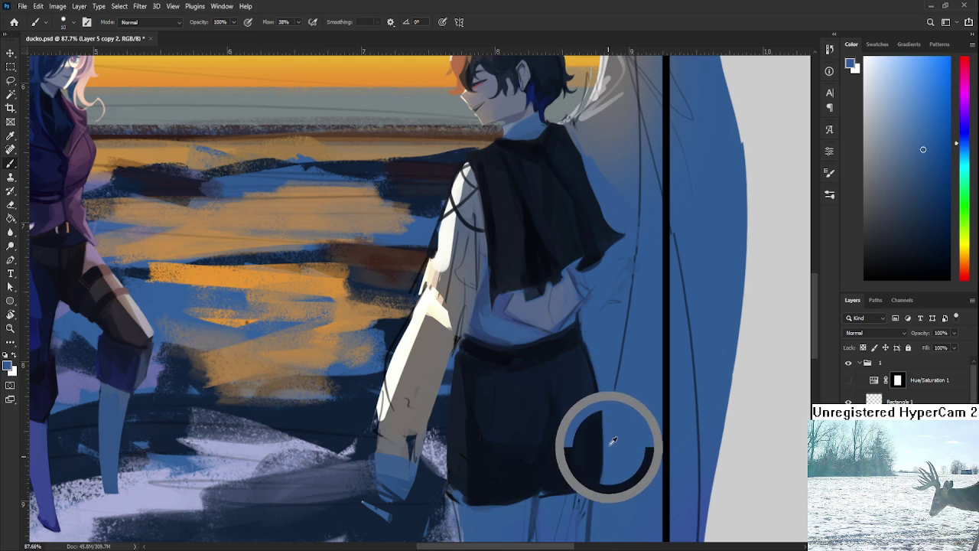
Sample dark navy from the boy's hair and darken the shorts' right edge
{"action": "scroll", "coordinate": [599, 451], "scroll_direction": "down", "scroll_amount": 1}
{"action": "scroll", "coordinate": [600, 449], "scroll_direction": "down", "scroll_amount": 1}
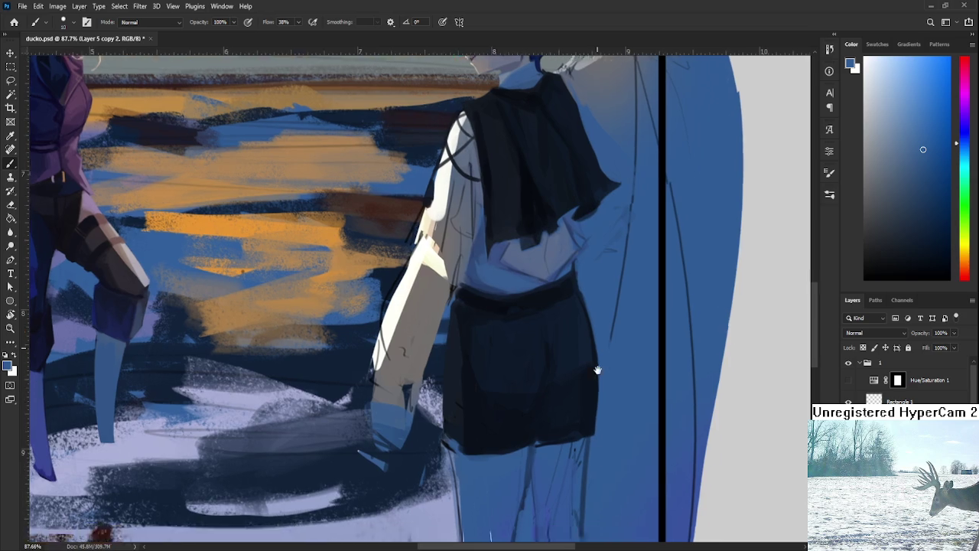
{"action": "scroll", "coordinate": [596, 372], "scroll_direction": "up", "scroll_amount": 6}
{"action": "left_click_drag", "start_coordinate": [593, 372], "coordinate": [610, 319]}
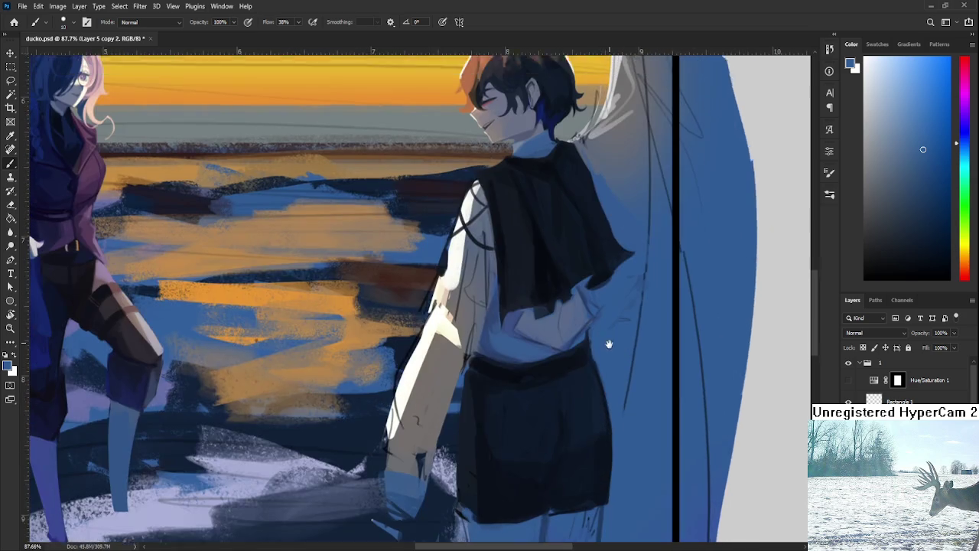
{"action": "scroll", "coordinate": [609, 319], "scroll_direction": "up", "scroll_amount": 5}
{"action": "left_click", "coordinate": [556, 277], "text": "alt"}
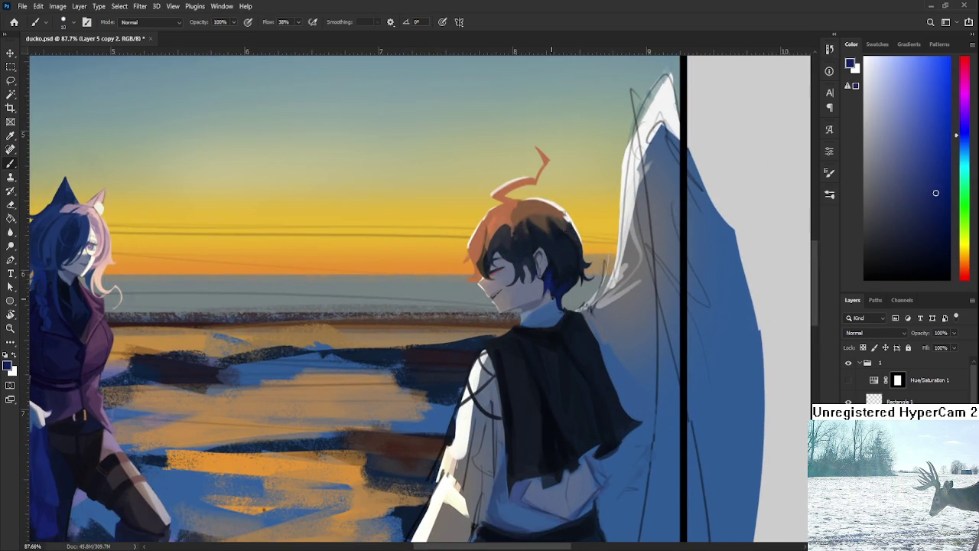
{"action": "scroll", "coordinate": [566, 321], "scroll_direction": "down", "scroll_amount": 5}
{"action": "scroll", "coordinate": [578, 367], "scroll_direction": "down", "scroll_amount": 3}
{"action": "scroll", "coordinate": [585, 396], "scroll_direction": "down", "scroll_amount": 2}
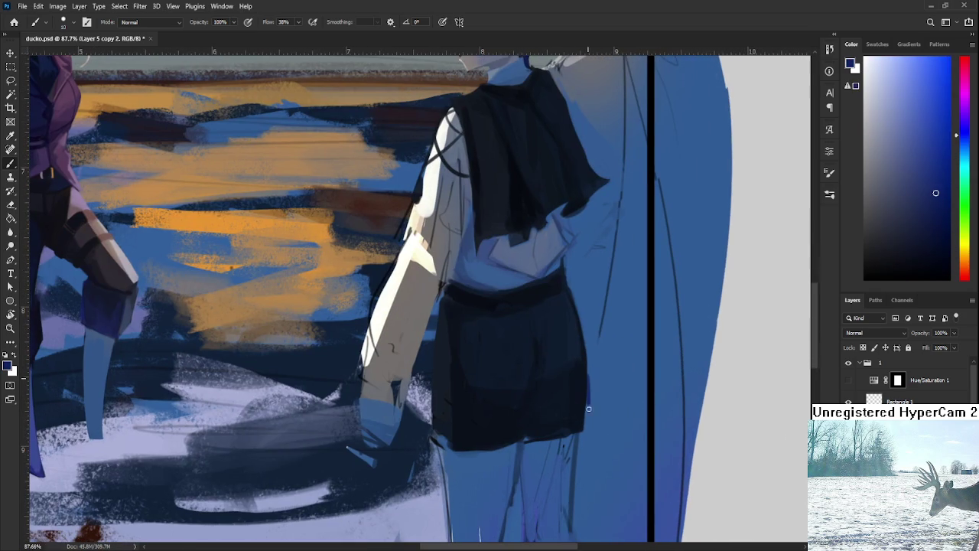
{"action": "left_click", "coordinate": [594, 386], "text": "alt"}
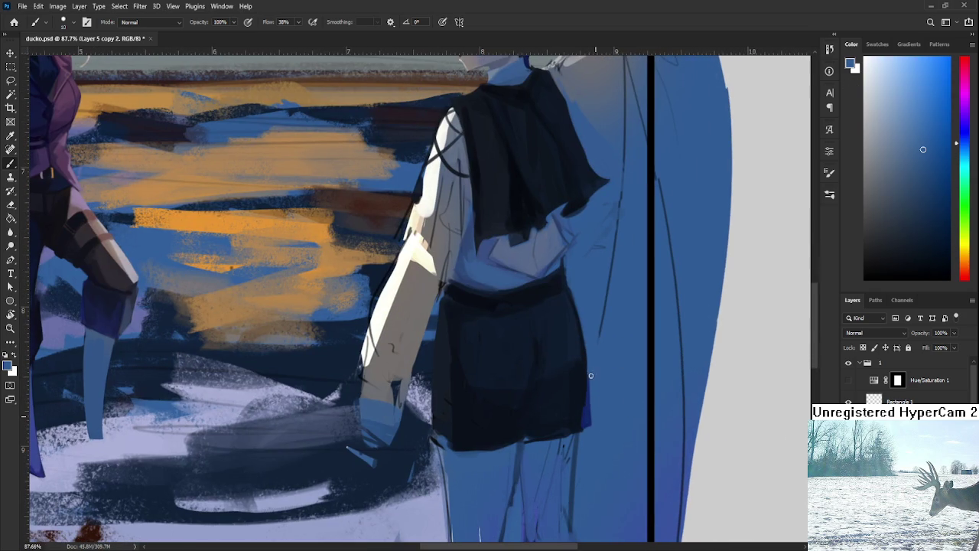
{"action": "left_click", "coordinate": [581, 387], "text": "alt"}
{"action": "left_click_drag", "start_coordinate": [584, 385], "coordinate": [580, 429]}
Paint a medium-blue rim down the left edge of the shorts
{"action": "left_click", "coordinate": [589, 416], "text": "alt"}
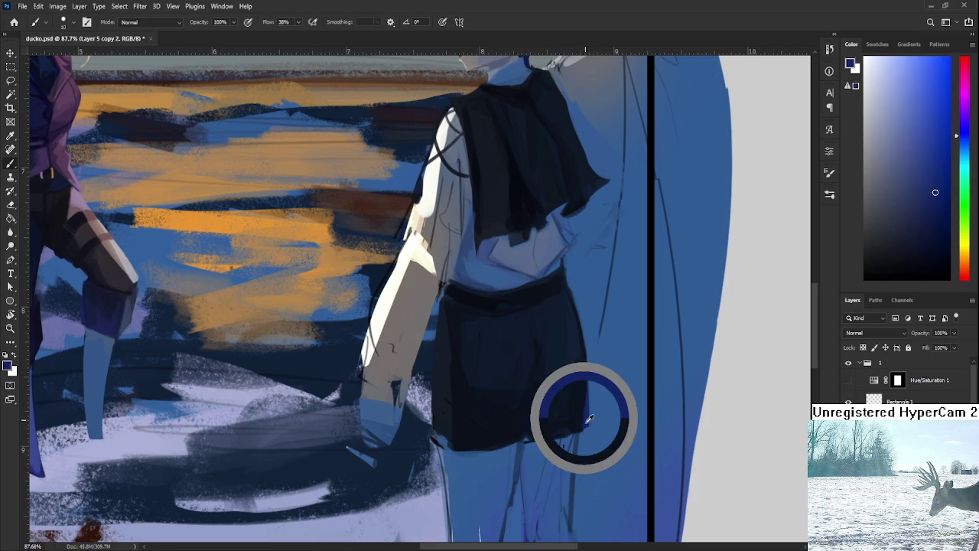
{"action": "left_click_drag", "start_coordinate": [513, 377], "coordinate": [535, 378]}
{"action": "mouse_move", "coordinate": [465, 375]}
{"action": "left_mouse_down"}
{"action": "mouse_move", "coordinate": [474, 448]}
{"action": "mouse_move", "coordinate": [461, 436]}
{"action": "left_mouse_up"}
{"action": "left_click_drag", "start_coordinate": [463, 394], "coordinate": [477, 449]}
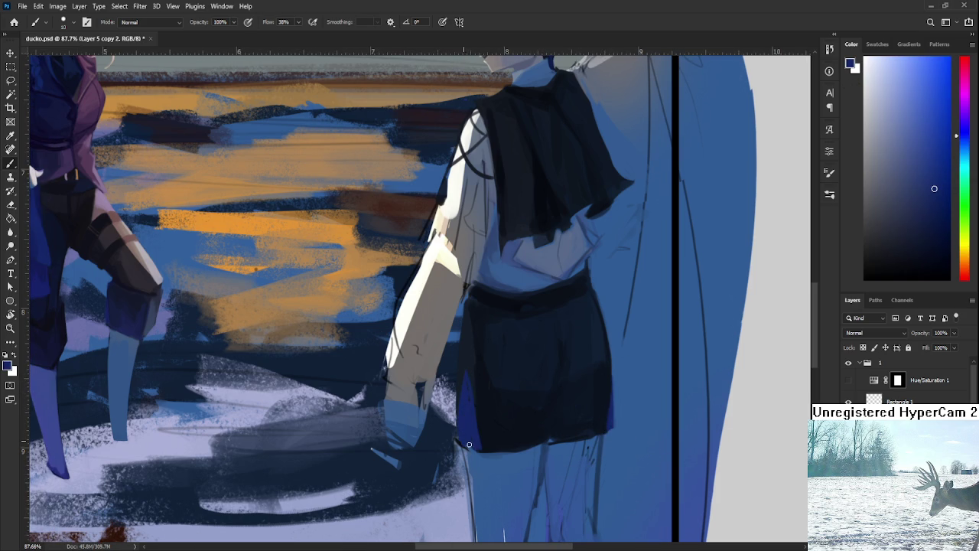
Resample the shorts' dark navy and darken along their left edge
{"action": "left_click", "coordinate": [480, 428], "text": "alt"}
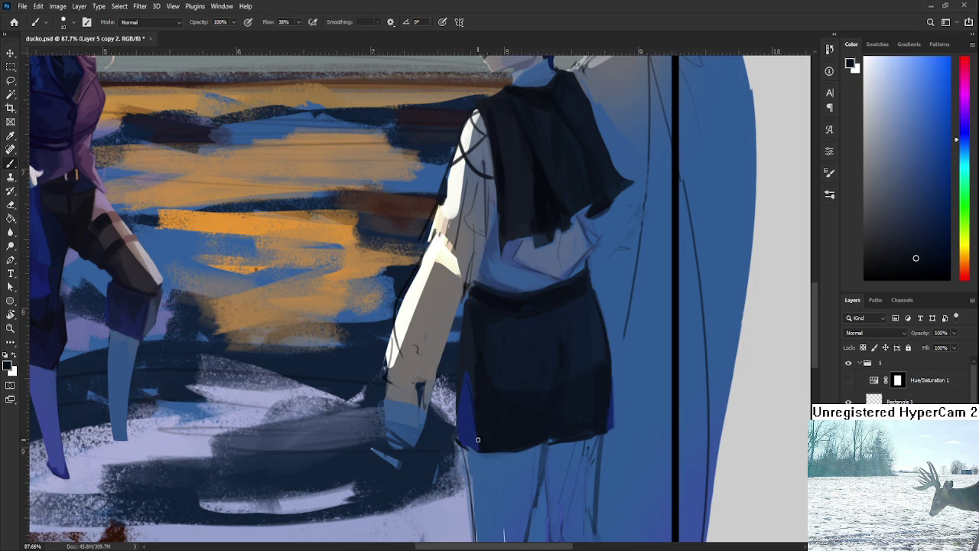
{"action": "scroll", "coordinate": [518, 376], "scroll_direction": "down", "scroll_amount": 5}
{"action": "scroll", "coordinate": [519, 376], "scroll_direction": "up", "scroll_amount": 3}
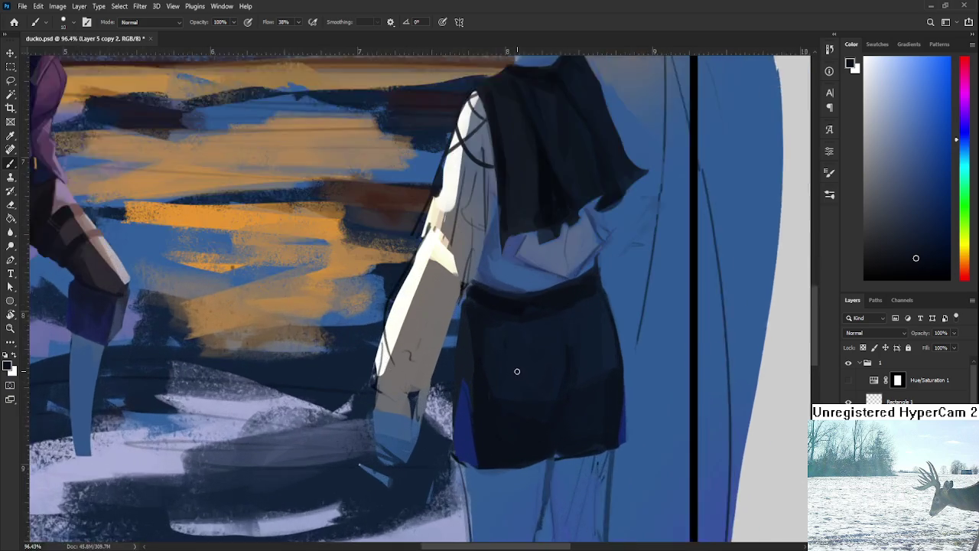
{"action": "scroll", "coordinate": [519, 376], "scroll_direction": "up", "scroll_amount": 3}
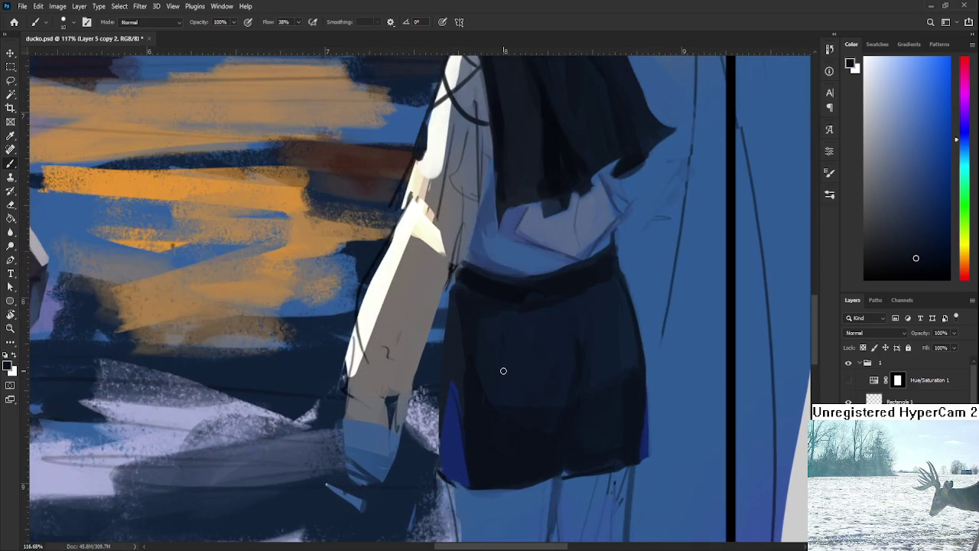
{"action": "left_click", "coordinate": [464, 405], "text": "alt"}
{"action": "left_click_drag", "start_coordinate": [453, 290], "coordinate": [438, 463]}
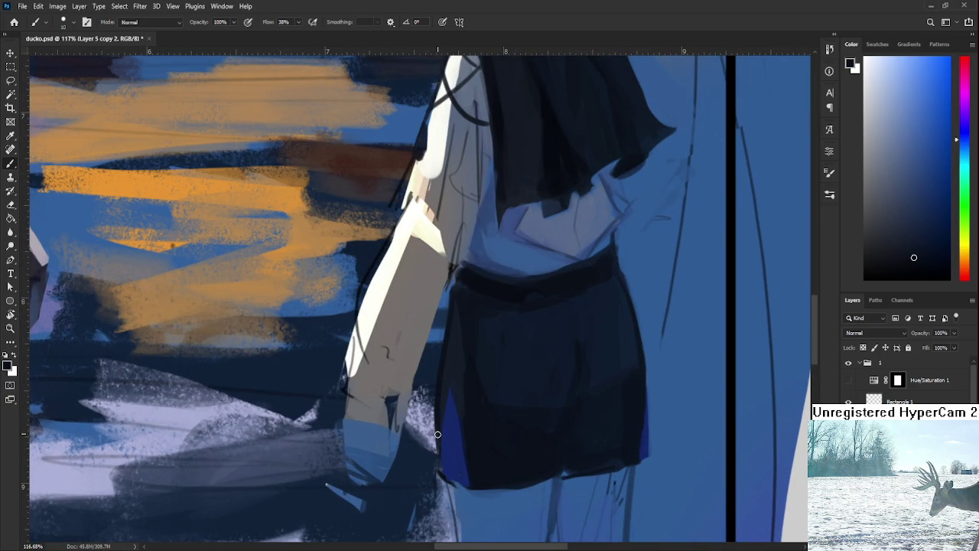
{"action": "left_click_drag", "start_coordinate": [460, 299], "coordinate": [441, 396]}
Erase part of the dark stroke along the shorts' left edge
{"action": "left_click", "coordinate": [458, 300], "text": "alt"}
{"action": "key", "text": "e"}
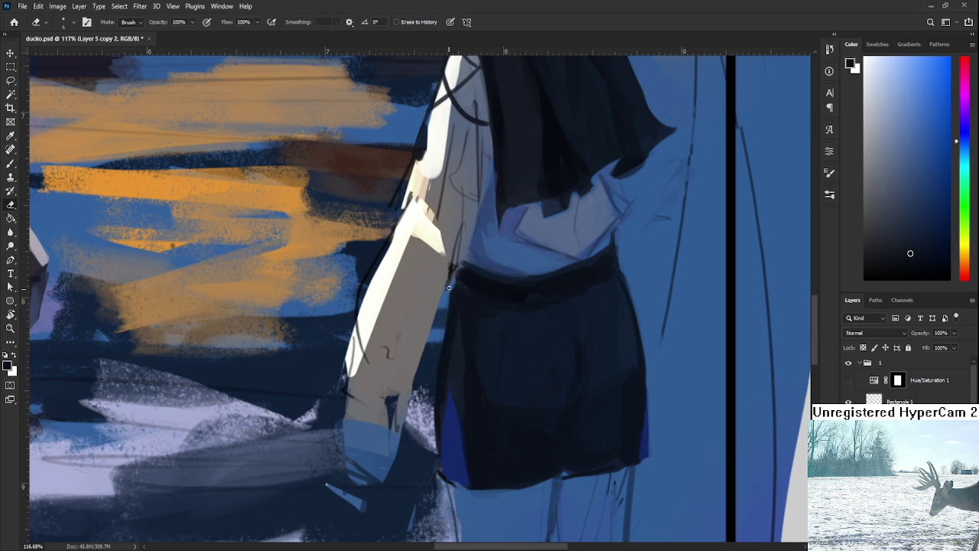
{"action": "left_click_drag", "start_coordinate": [436, 386], "coordinate": [432, 404]}
{"action": "left_click_drag", "start_coordinate": [438, 361], "coordinate": [431, 436]}
Reshape the left-edge blue wedge with darker strokes and darken the right-edge blue strip
{"action": "key", "text": "b"}
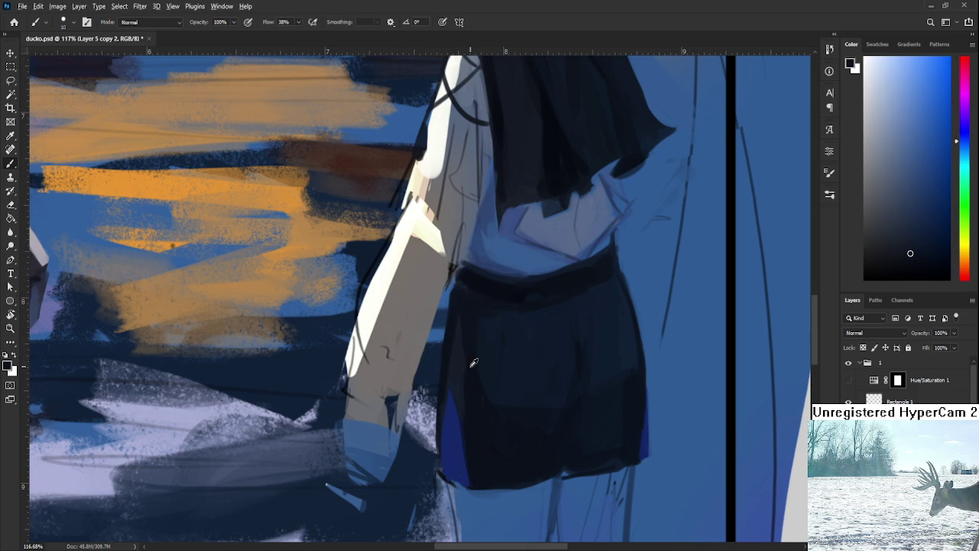
{"action": "left_click", "coordinate": [472, 365], "text": "alt"}
{"action": "left_click_drag", "start_coordinate": [461, 325], "coordinate": [459, 397]}
{"action": "left_click", "coordinate": [453, 431], "text": "alt"}
{"action": "mouse_move", "coordinate": [454, 430]}
{"action": "left_mouse_down"}
{"action": "mouse_move", "coordinate": [452, 398]}
{"action": "mouse_move", "coordinate": [453, 479]}
{"action": "left_mouse_up"}
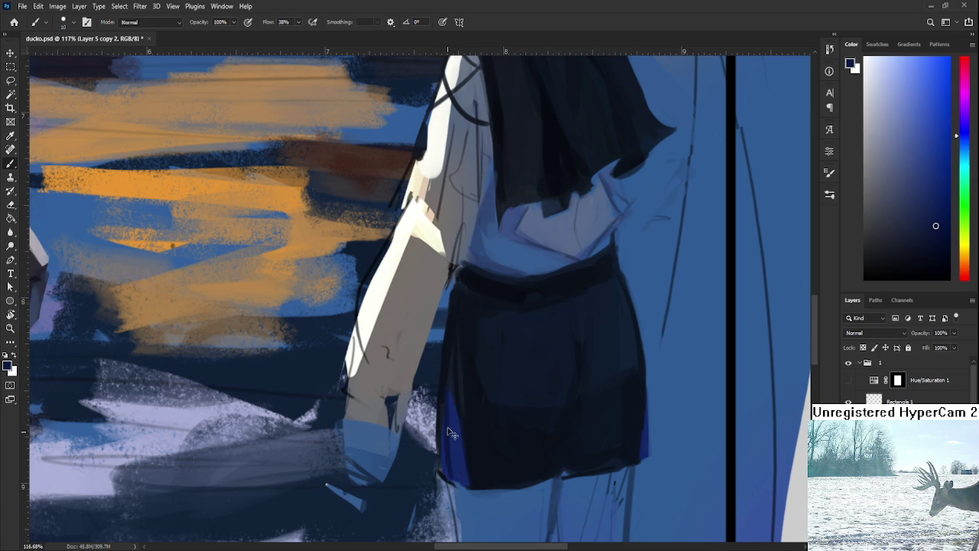
{"action": "mouse_move", "coordinate": [452, 409]}
{"action": "left_mouse_down"}
{"action": "mouse_move", "coordinate": [465, 486]}
{"action": "mouse_move", "coordinate": [451, 405]}
{"action": "left_mouse_up"}
{"action": "left_click_drag", "start_coordinate": [459, 486], "coordinate": [455, 410]}
{"action": "left_click_drag", "start_coordinate": [647, 414], "coordinate": [642, 459]}
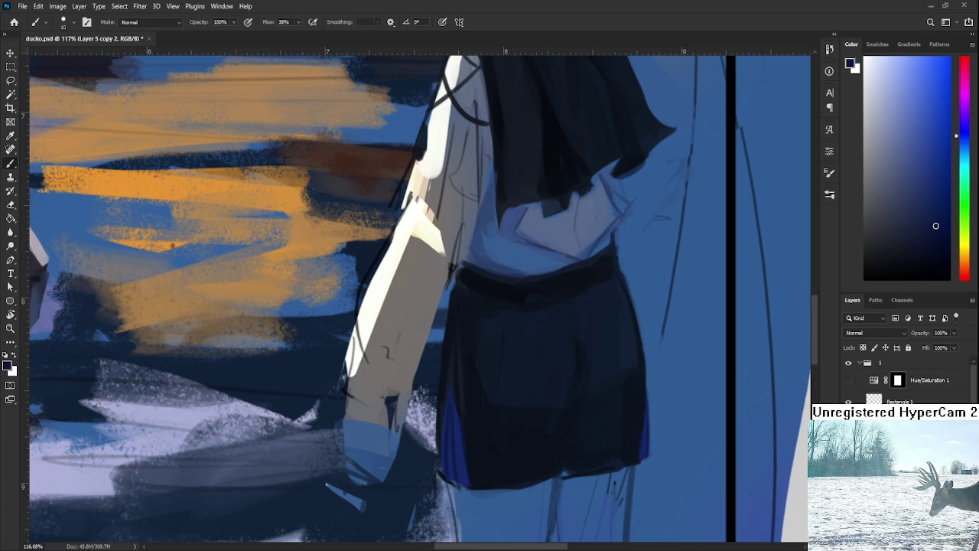
Pan slightly and sample lighter and darker navy tones from several spots on the shorts
{"action": "left_click_drag", "start_coordinate": [538, 324], "coordinate": [528, 372]}
{"action": "left_click", "coordinate": [508, 470], "text": "alt"}
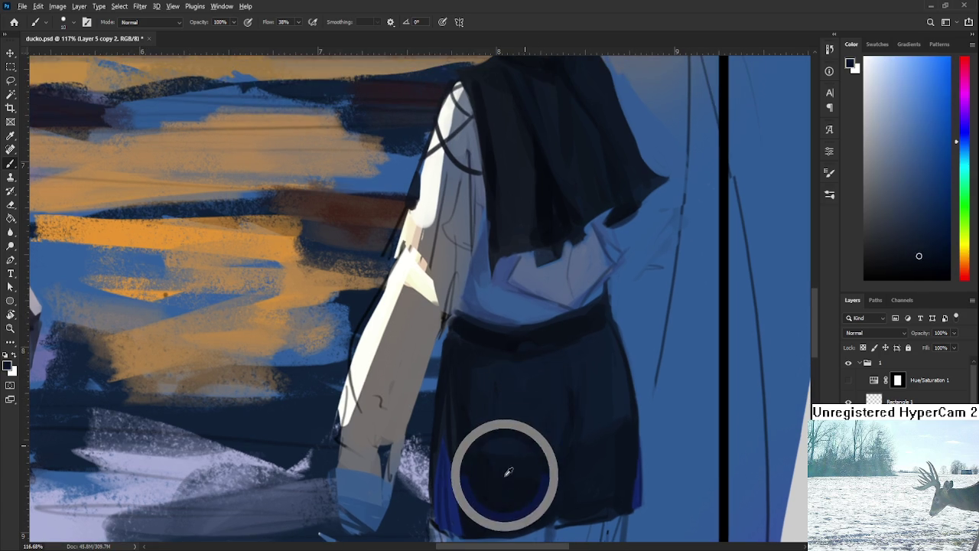
{"action": "left_click", "coordinate": [552, 381], "text": "alt"}
{"action": "left_click", "coordinate": [573, 417], "text": "alt"}
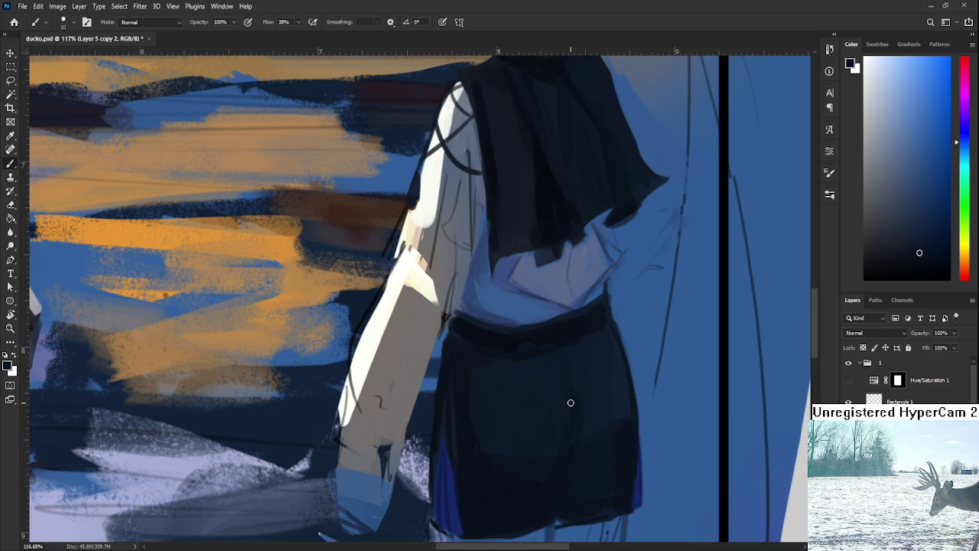
{"action": "left_click", "coordinate": [564, 384], "text": "alt"}
{"action": "left_click", "coordinate": [601, 436], "text": "alt"}
{"action": "left_click", "coordinate": [619, 435], "text": "alt"}
Resample a range of lighter and darker tones from the shorts
{"action": "left_click", "coordinate": [570, 441], "text": "alt"}
{"action": "left_click", "coordinate": [570, 401], "text": "alt"}
{"action": "left_click", "coordinate": [524, 462], "text": "alt"}
{"action": "left_click", "coordinate": [522, 470], "text": "alt"}
{"action": "left_click", "coordinate": [529, 484], "text": "alt"}
{"action": "left_click", "coordinate": [565, 442], "text": "alt"}
{"action": "left_click", "coordinate": [586, 425], "text": "alt"}
{"action": "left_click_drag", "start_coordinate": [588, 425], "coordinate": [583, 431]}
Pick the shorts' darkest hem tone, then zoom out to 40.9% and centre the illustration
{"action": "left_click", "coordinate": [587, 442], "text": "alt"}
{"action": "left_click", "coordinate": [621, 425], "text": "alt"}
{"action": "scroll", "coordinate": [468, 417], "scroll_direction": "down", "scroll_amount": 5}
{"action": "left_click_drag", "start_coordinate": [461, 397], "coordinate": [486, 387]}
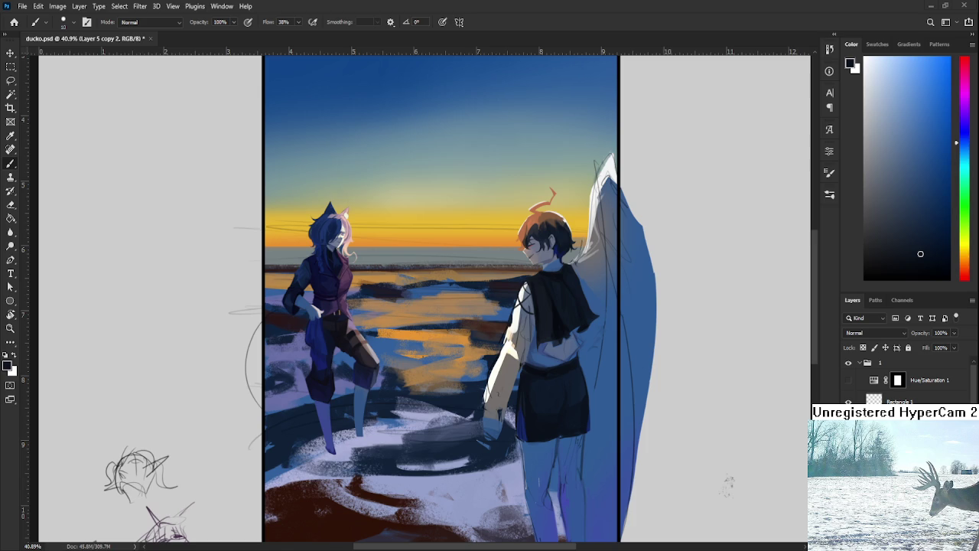
Sample pale beige from the boy's arm and paint a broad stroke lightening it
{"action": "scroll", "coordinate": [593, 373], "scroll_direction": "down", "scroll_amount": 1}
{"action": "scroll", "coordinate": [535, 367], "scroll_direction": "up", "scroll_amount": 2}
{"action": "scroll", "coordinate": [512, 366], "scroll_direction": "up", "scroll_amount": 2}
{"action": "scroll", "coordinate": [493, 364], "scroll_direction": "up", "scroll_amount": 1}
{"action": "scroll", "coordinate": [448, 388], "scroll_direction": "down", "scroll_amount": 1}
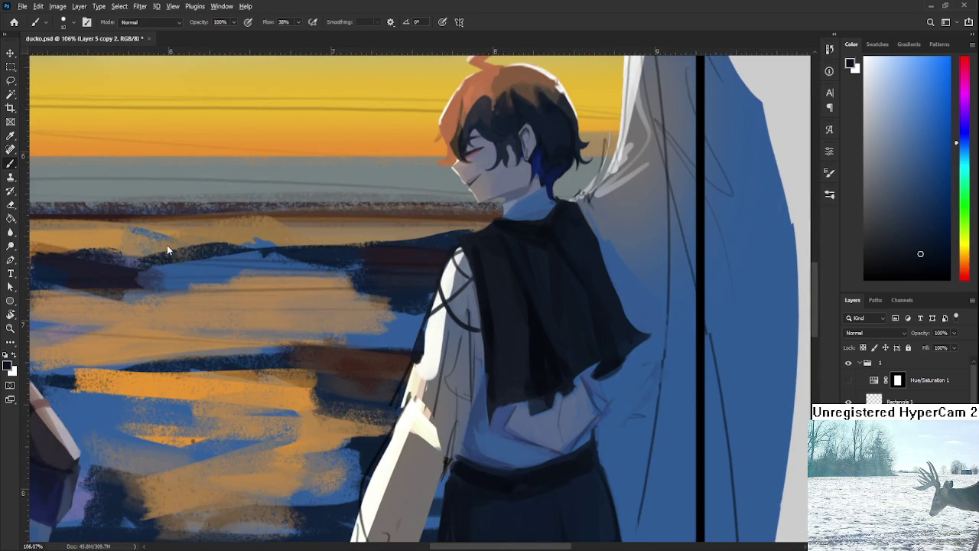
{"action": "scroll", "coordinate": [445, 360], "scroll_direction": "down", "scroll_amount": 2}
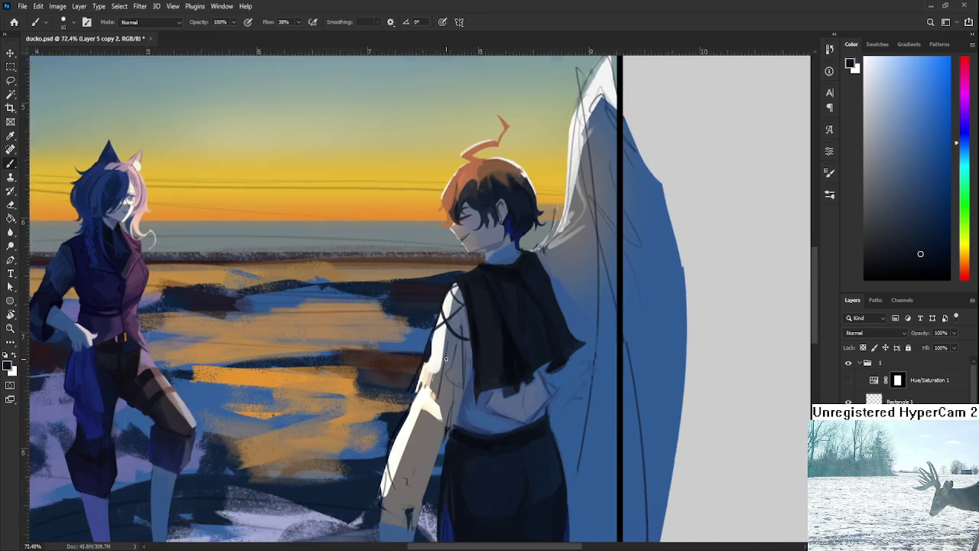
{"action": "scroll", "coordinate": [459, 362], "scroll_direction": "down", "scroll_amount": 1}
{"action": "left_click", "coordinate": [431, 415], "text": "alt"}
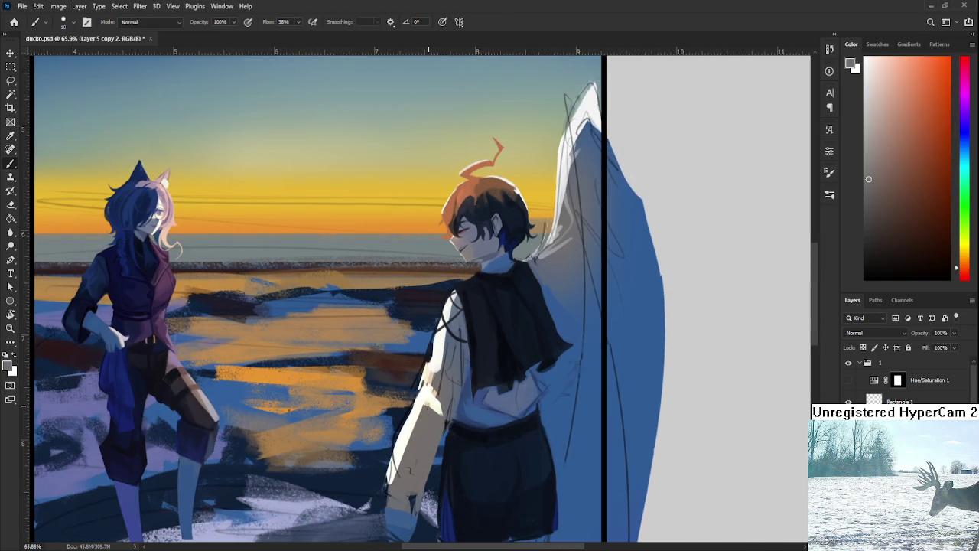
{"action": "left_click_drag", "start_coordinate": [426, 413], "coordinate": [453, 369]}
Sample blue-greys and skin from the arm and shirt, ending on the shorts' blue
{"action": "left_click", "coordinate": [453, 379], "text": "alt"}
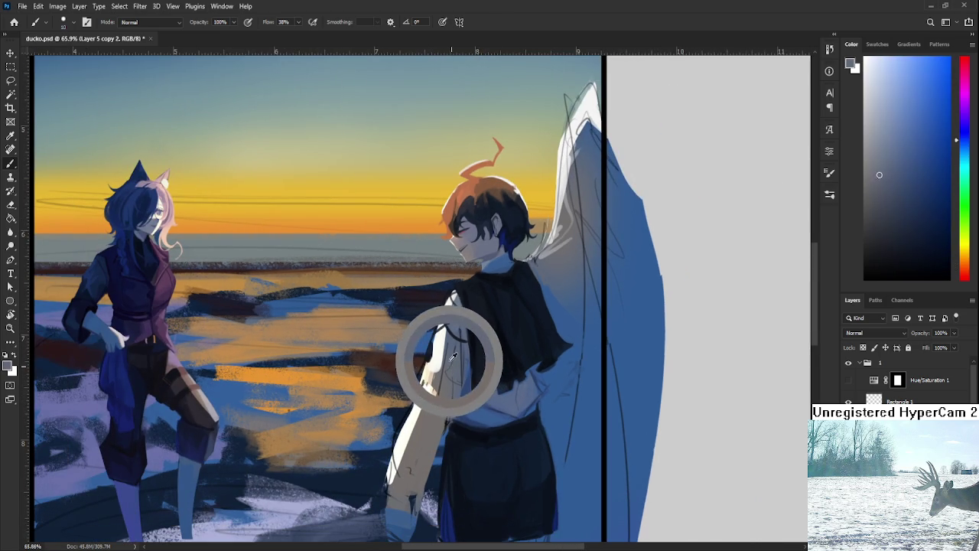
{"action": "left_click", "coordinate": [453, 348], "text": "alt"}
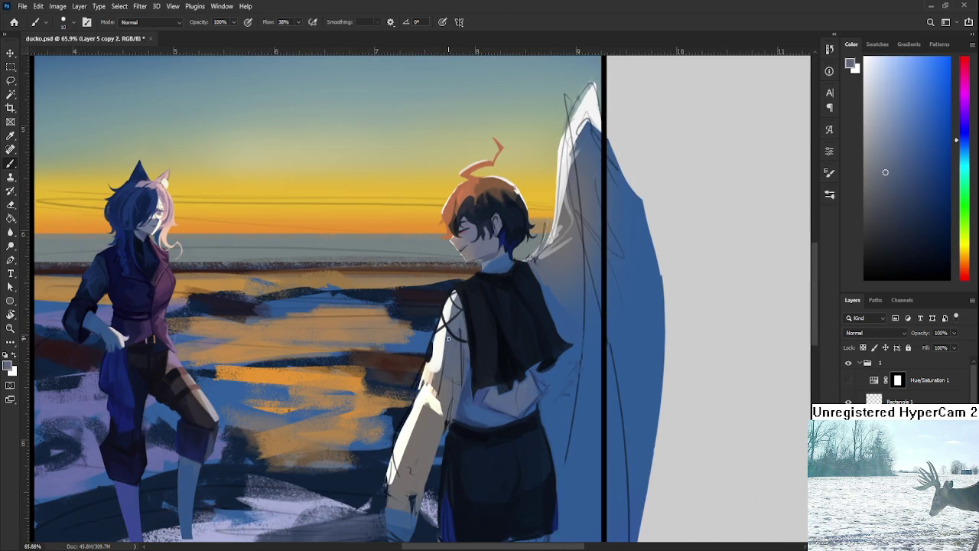
{"action": "left_click", "coordinate": [436, 427], "text": "alt"}
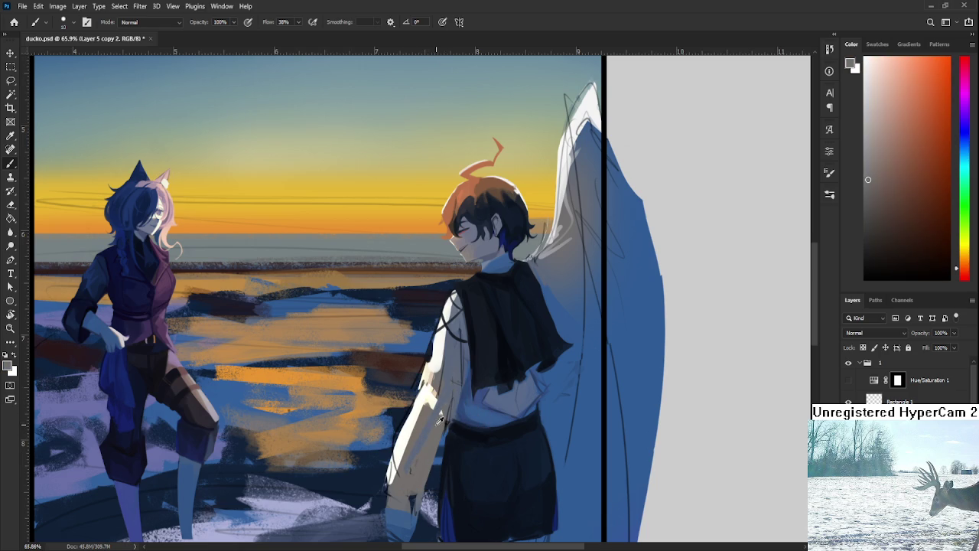
{"action": "left_click", "coordinate": [425, 448], "text": "alt"}
{"action": "left_click", "coordinate": [433, 427], "text": "alt"}
{"action": "left_click", "coordinate": [446, 405], "text": "alt"}
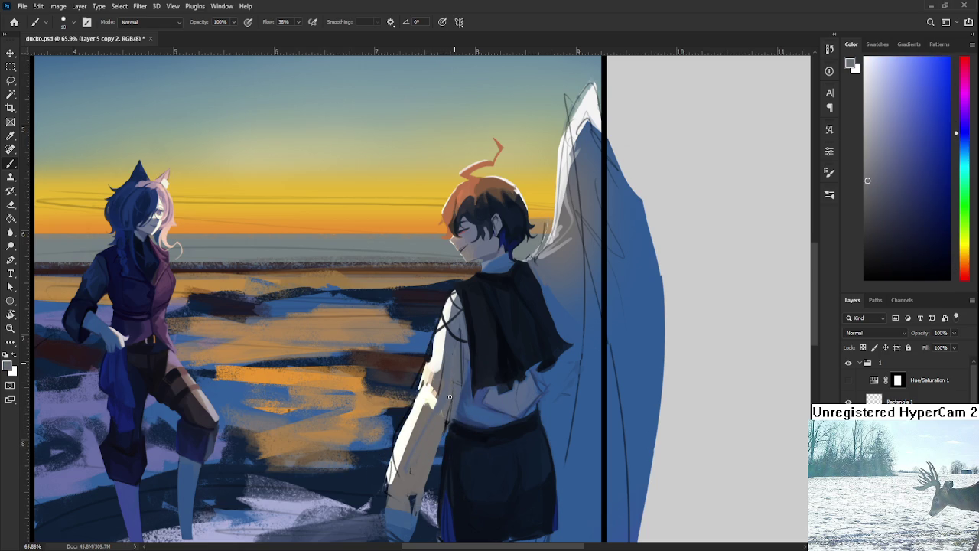
{"action": "scroll", "coordinate": [457, 405], "scroll_direction": "down", "scroll_amount": 1}
{"action": "left_click", "coordinate": [450, 453], "text": "alt"}
{"action": "left_click", "coordinate": [439, 482], "text": "alt"}
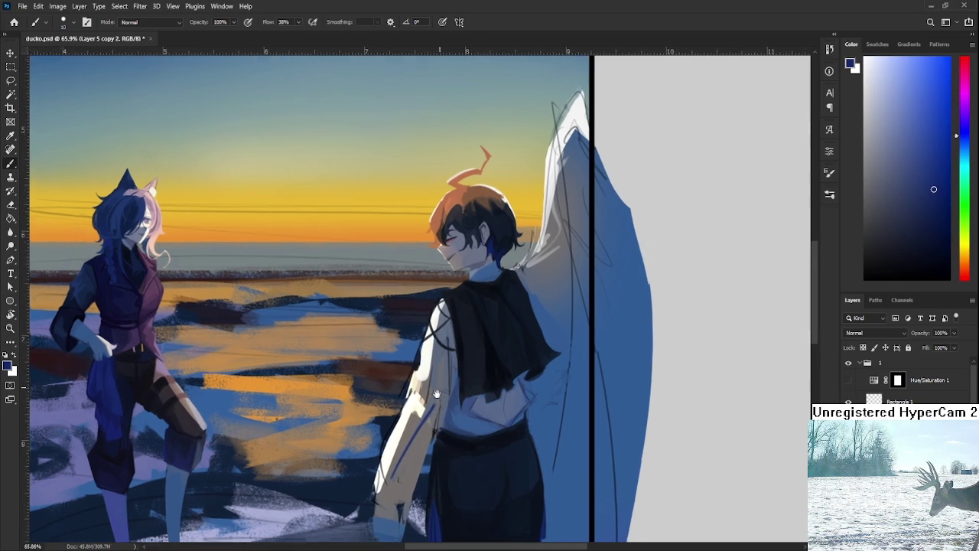
Paint a thin blue line along the boy's arm, redoing it until it sits right
{"action": "left_click_drag", "start_coordinate": [444, 352], "coordinate": [434, 406]}
{"action": "key", "text": "ctrl+z"}
{"action": "left_click_drag", "start_coordinate": [440, 348], "coordinate": [436, 405]}
{"action": "key", "text": "ctrl+z"}
{"action": "left_click_drag", "start_coordinate": [436, 348], "coordinate": [434, 407]}
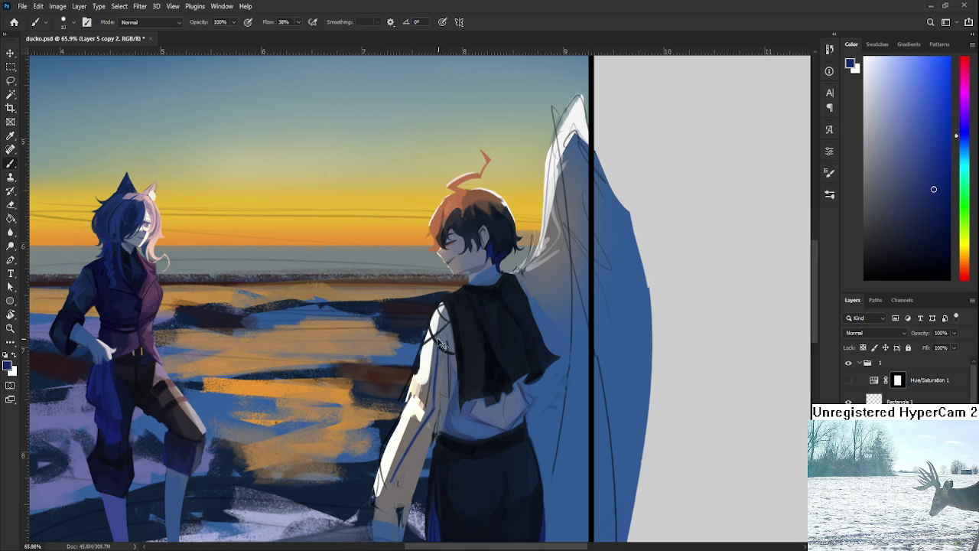
{"action": "left_click_drag", "start_coordinate": [436, 344], "coordinate": [420, 394]}
{"action": "key", "text": "ctrl+z"}
{"action": "left_click_drag", "start_coordinate": [432, 353], "coordinate": [436, 365]}
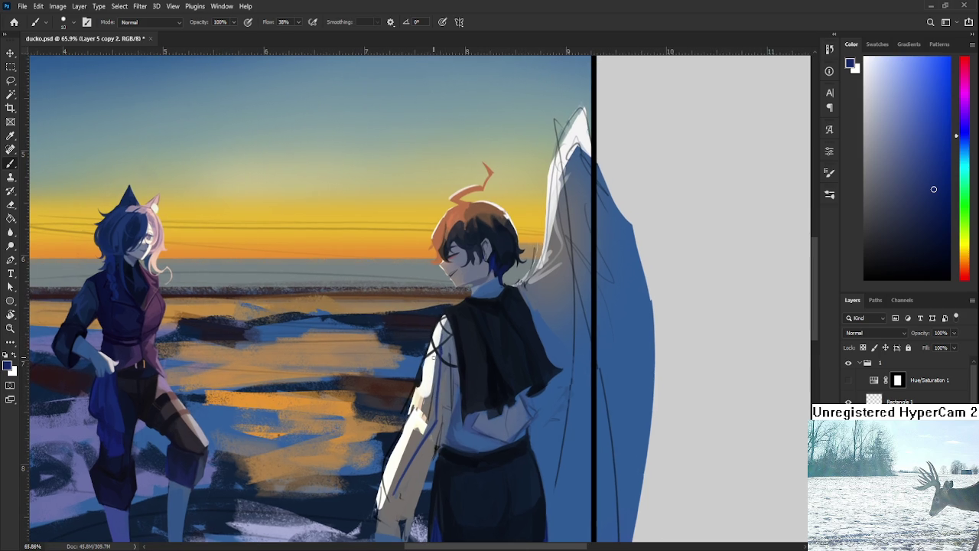
Switch to a brighter blue and repaint the thin line along the arm's lower edge
{"action": "left_click", "coordinate": [443, 343], "text": "alt"}
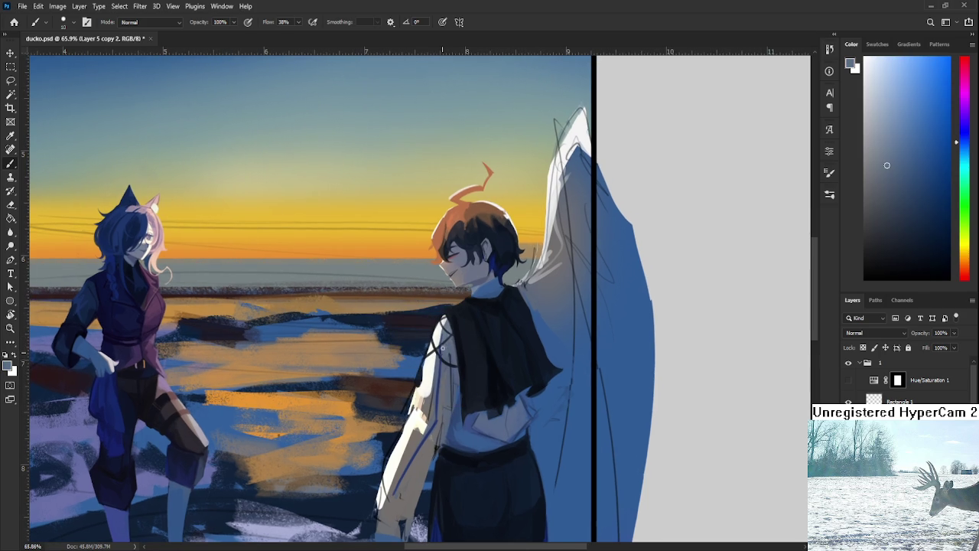
{"action": "left_click_drag", "start_coordinate": [442, 348], "coordinate": [447, 314]}
{"action": "left_click", "coordinate": [432, 407], "text": "alt"}
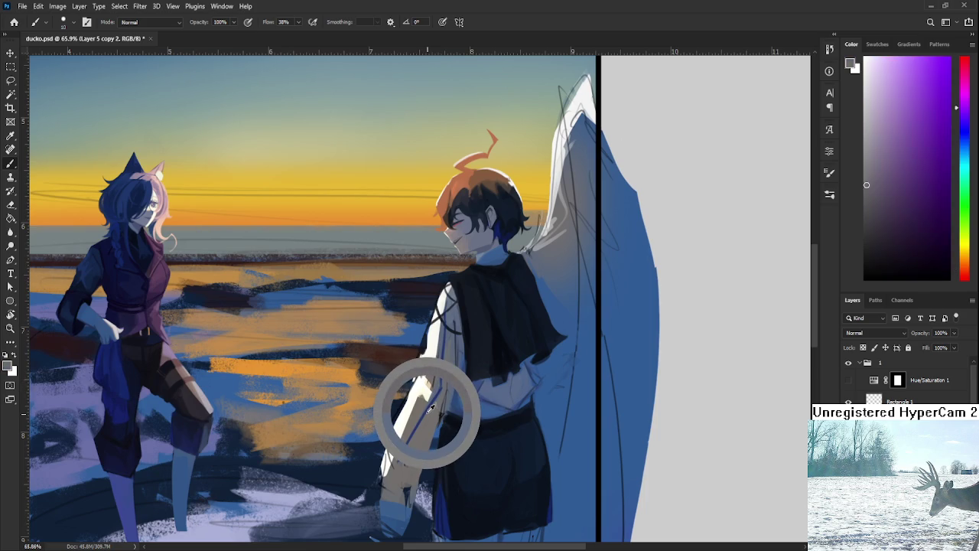
{"action": "left_click", "coordinate": [937, 86]}
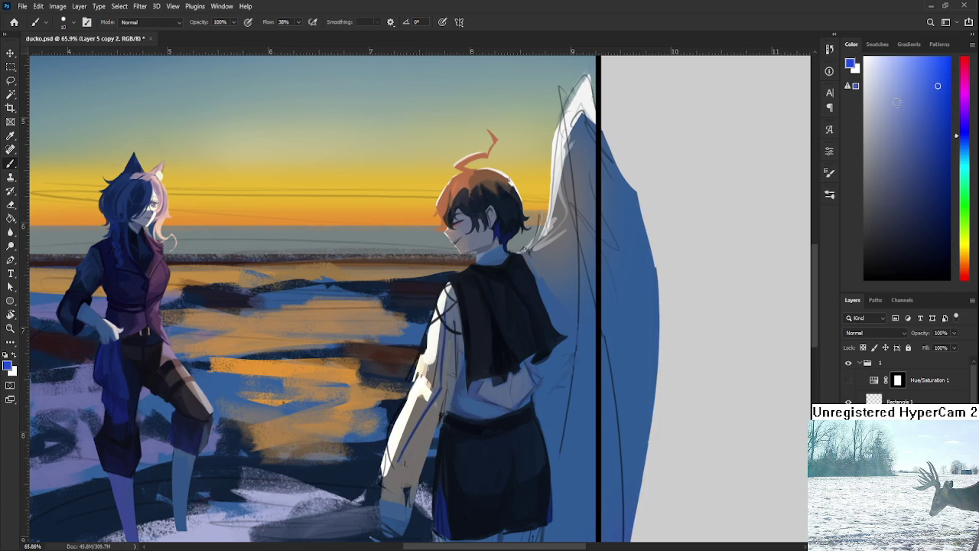
{"action": "left_click_drag", "start_coordinate": [403, 410], "coordinate": [392, 461]}
{"action": "key", "text": "ctrl+z"}
{"action": "key", "text": "ctrl+z"}
{"action": "left_click_drag", "start_coordinate": [408, 402], "coordinate": [397, 450]}
{"action": "key", "text": "ctrl+z"}
Add a light stroke on the upper arm edge and sample a pale off-white from the sleeve
{"action": "key", "text": "ctrl+z"}
{"action": "left_click_drag", "start_coordinate": [412, 384], "coordinate": [394, 458]}
{"action": "key", "text": "ctrl+z"}
{"action": "left_click_drag", "start_coordinate": [429, 339], "coordinate": [419, 373]}
{"action": "key", "text": "ctrl+z"}
{"action": "left_click_drag", "start_coordinate": [440, 317], "coordinate": [422, 383]}
{"action": "left_click", "coordinate": [423, 365], "text": "alt"}
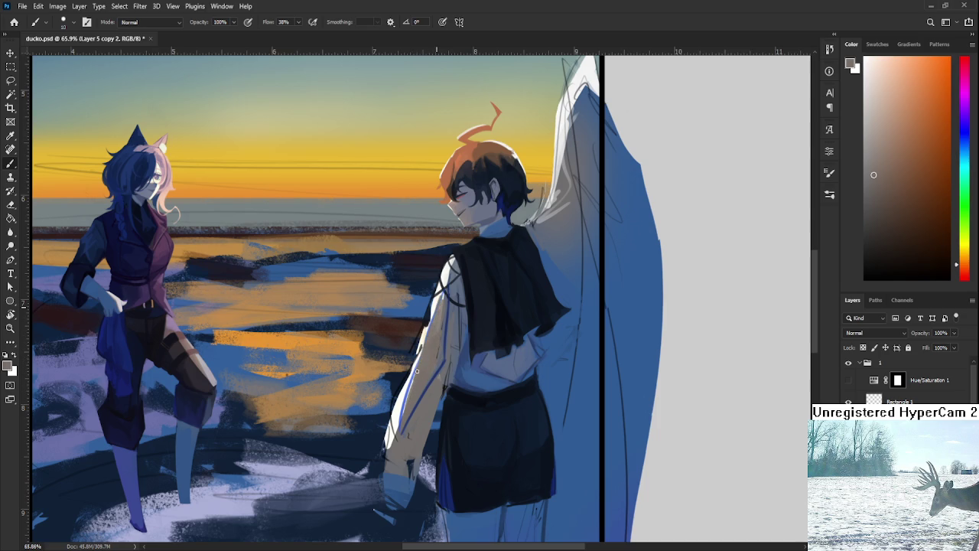
{"action": "left_click", "coordinate": [436, 306], "text": "alt"}
{"action": "left_click", "coordinate": [435, 303], "text": "alt"}
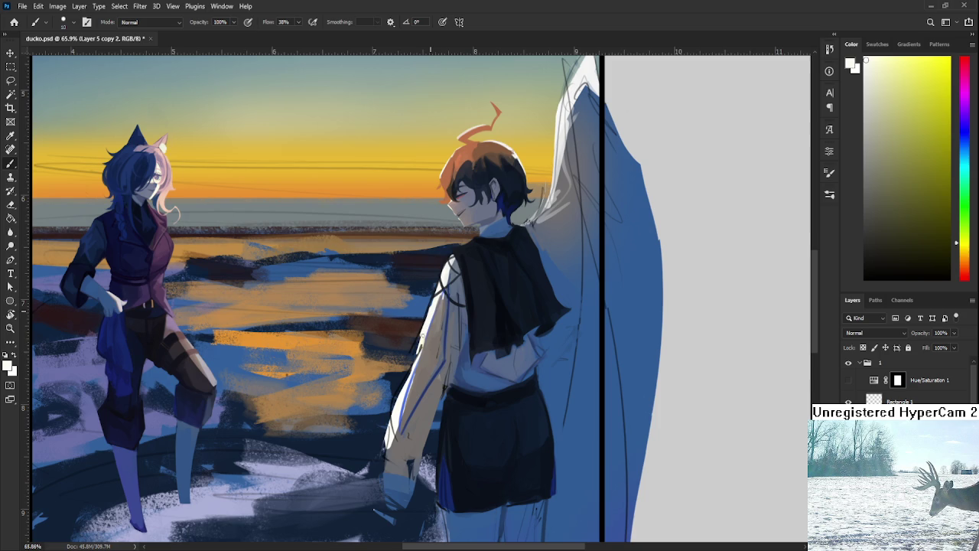
Recentre on the two figures and sample greyish-brown and blue-grey tones with a larger brush
{"action": "key", "text": "e"}
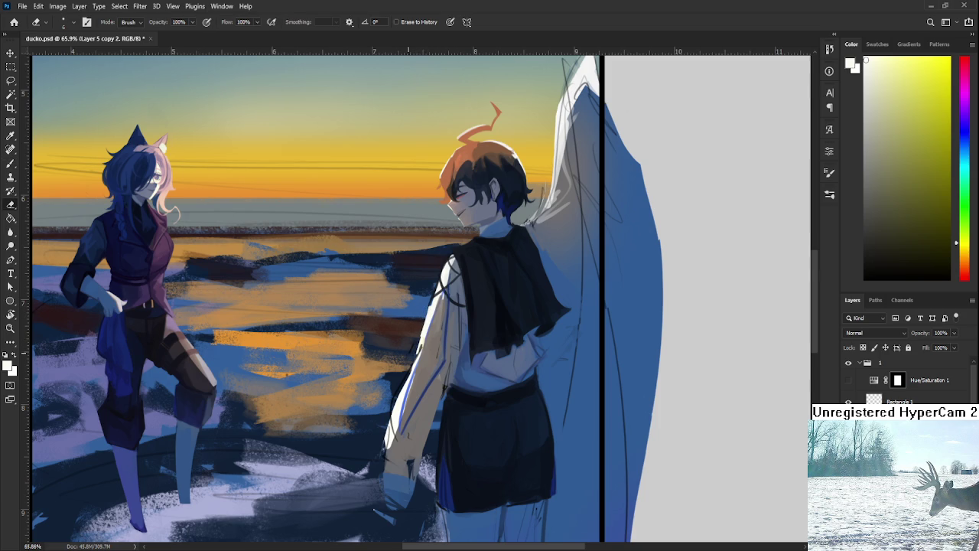
{"action": "scroll", "coordinate": [404, 333], "scroll_direction": "down", "scroll_amount": 3}
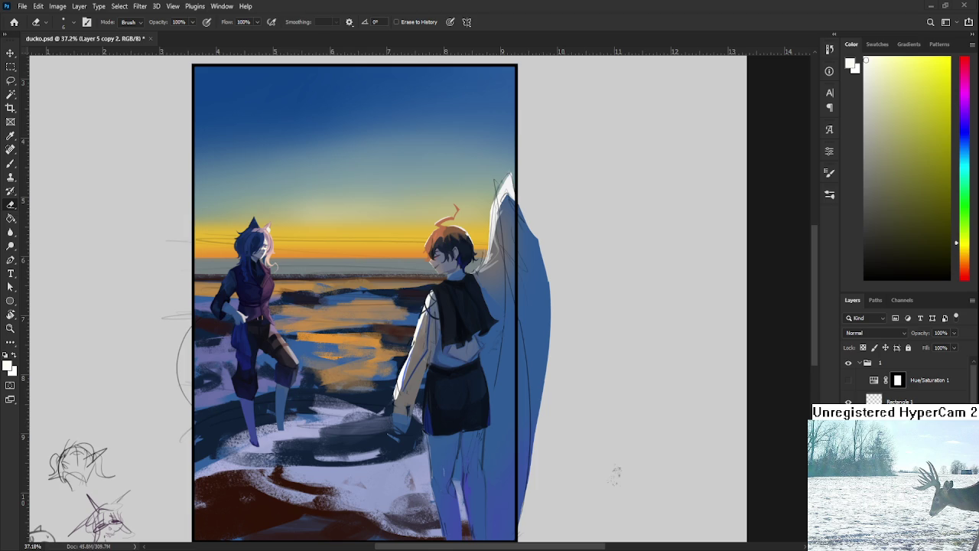
{"action": "left_click_drag", "start_coordinate": [495, 434], "coordinate": [536, 430]}
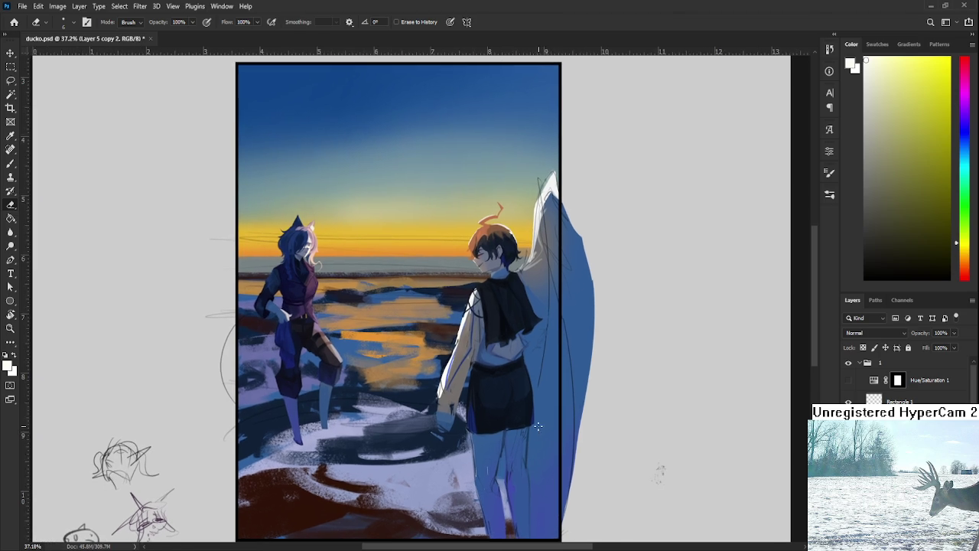
{"action": "key", "text": "b"}
{"action": "scroll", "coordinate": [436, 337], "scroll_direction": "up", "scroll_amount": 5}
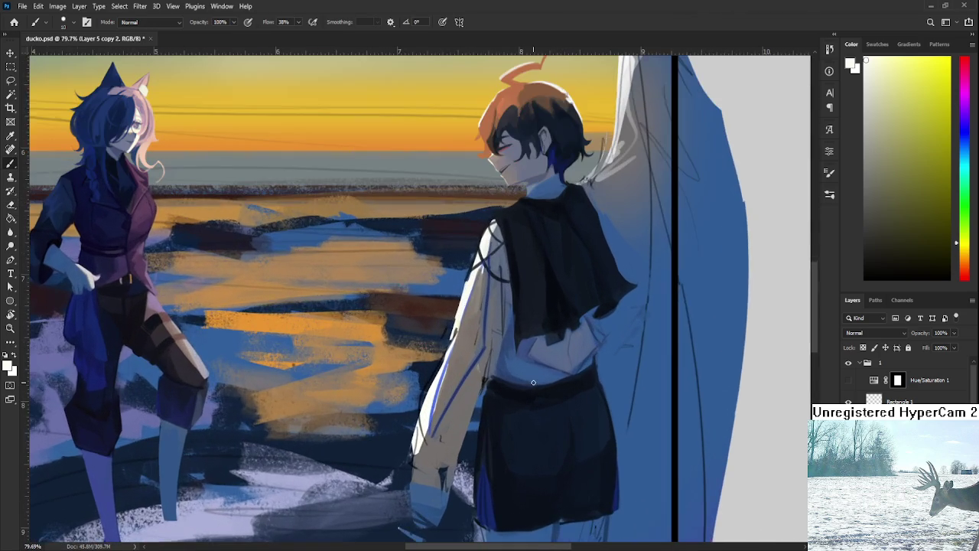
{"action": "left_click_drag", "start_coordinate": [450, 373], "coordinate": [454, 403]}
{"action": "left_click", "coordinate": [458, 404], "text": "alt"}
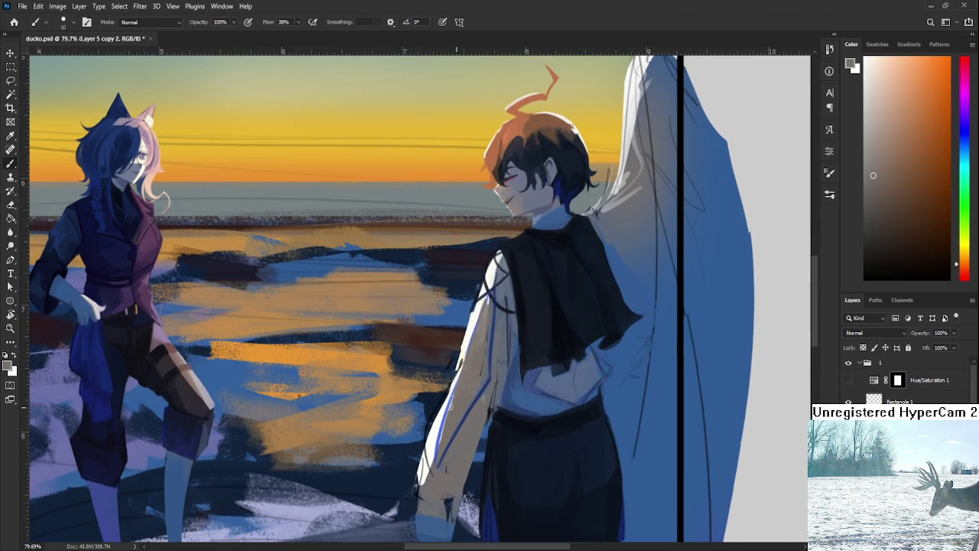
{"action": "left_click", "coordinate": [561, 369], "text": "alt"}
{"action": "key", "text": "bracketright"}
{"action": "key", "text": "bracketright"}
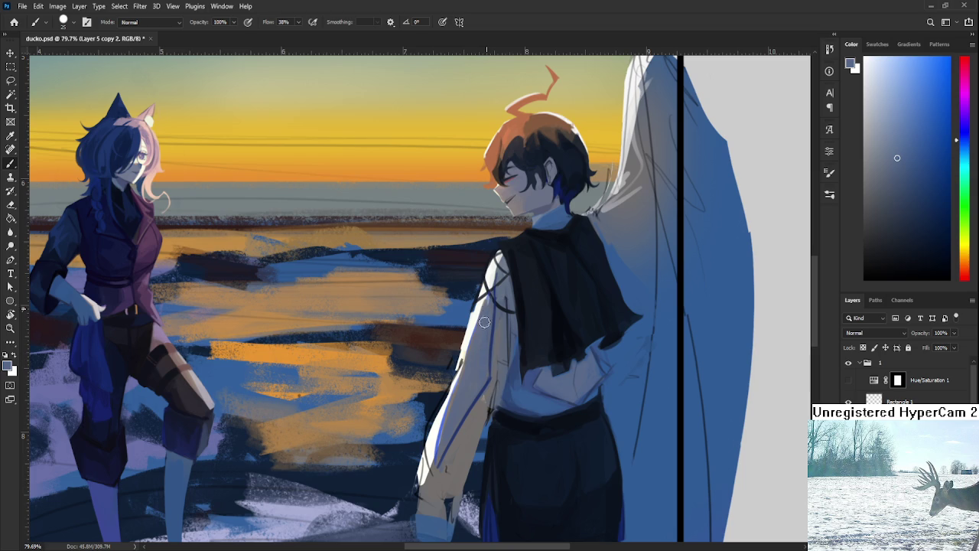
With the brush shrunk to about 7, paint blue strokes down the arm's left edge
{"action": "left_click", "coordinate": [472, 371], "text": "alt"}
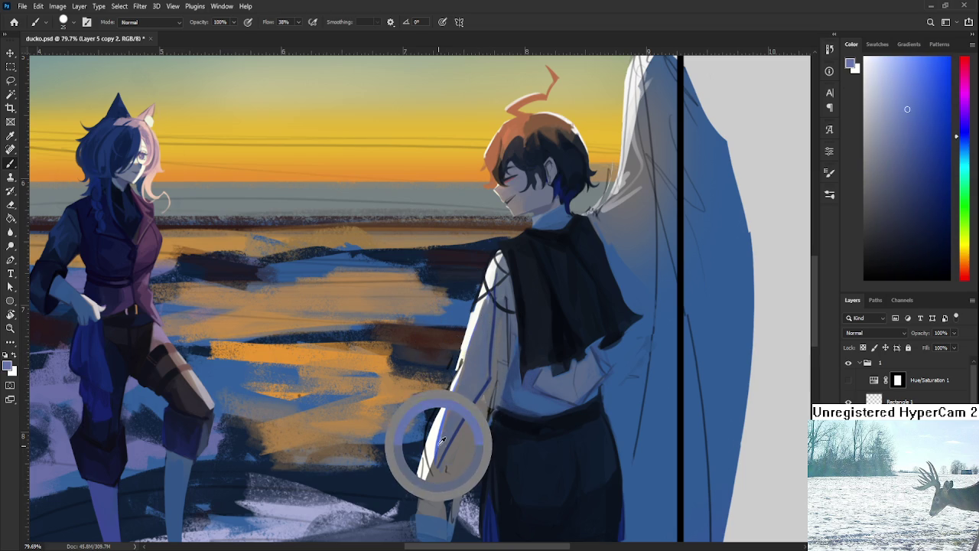
{"action": "left_click_drag", "start_coordinate": [472, 371], "coordinate": [430, 450]}
{"action": "key", "text": "["}
{"action": "key", "text": "["}
{"action": "key", "text": "["}
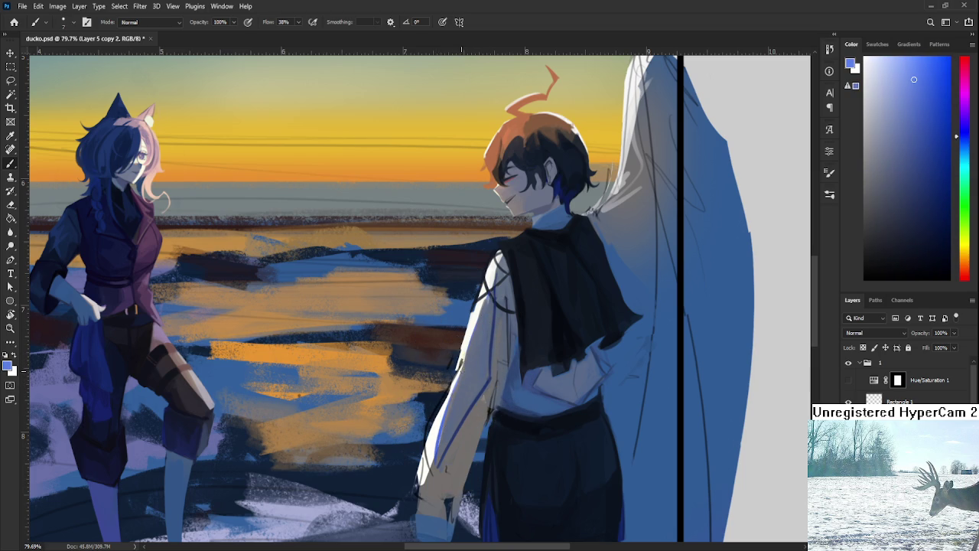
{"action": "left_click_drag", "start_coordinate": [462, 369], "coordinate": [434, 435]}
{"action": "left_click", "coordinate": [430, 442], "text": "alt"}
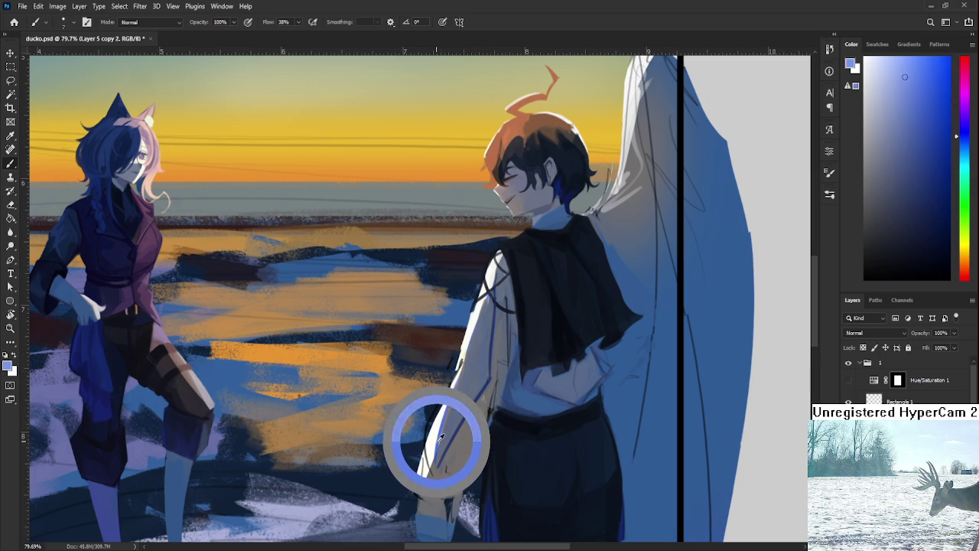
{"action": "left_click_drag", "start_coordinate": [459, 370], "coordinate": [437, 439]}
Add thin dark and near-white strokes along the upper-left arm edge, then fit the canvas to the window
{"action": "left_click_drag", "start_coordinate": [484, 305], "coordinate": [460, 372]}
{"action": "key", "text": "ctrl+z"}
{"action": "key", "text": "ctrl+z"}
{"action": "left_click_drag", "start_coordinate": [485, 300], "coordinate": [462, 374]}
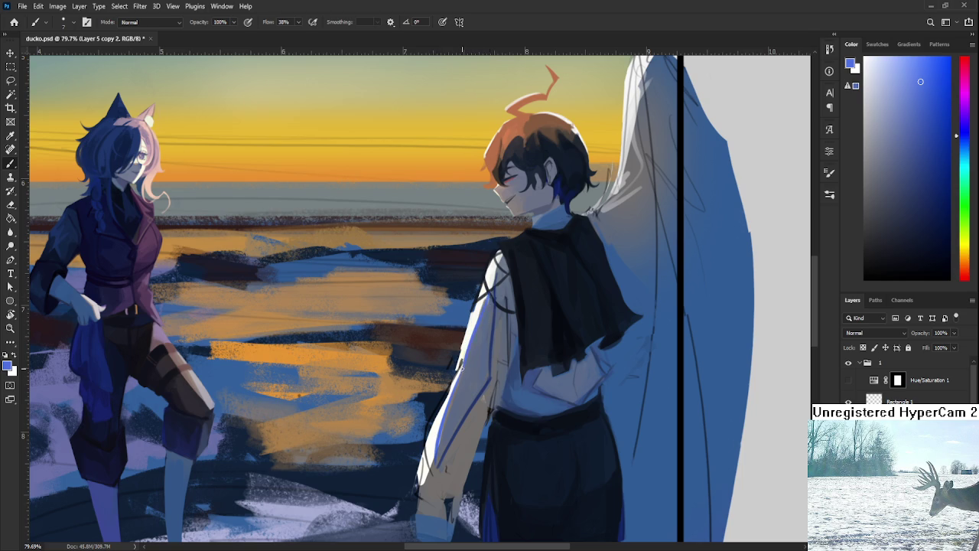
{"action": "left_click", "coordinate": [470, 319], "text": "alt"}
{"action": "left_click_drag", "start_coordinate": [482, 304], "coordinate": [466, 353]}
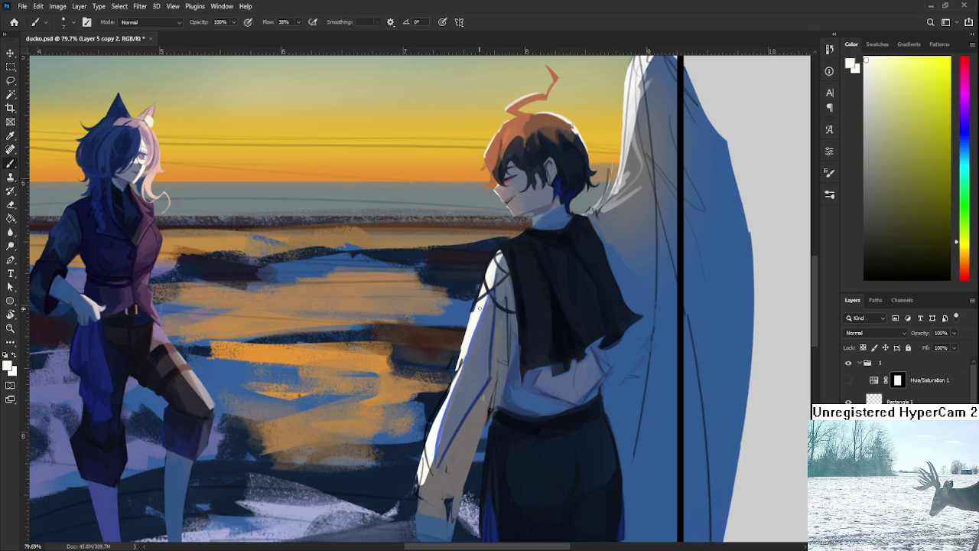
{"action": "key", "text": "ctrl+0"}
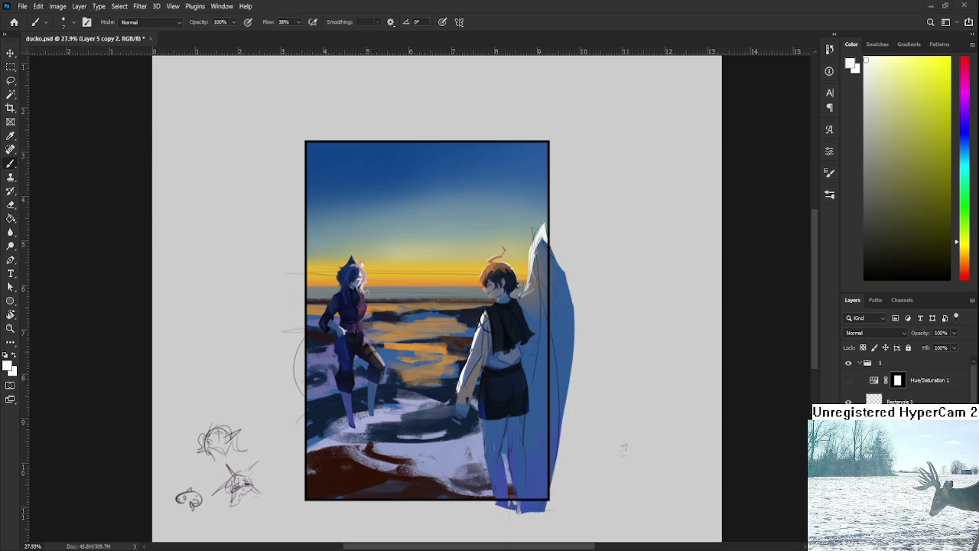
{"action": "scroll", "coordinate": [482, 344], "scroll_direction": "up", "scroll_amount": 1}
{"action": "scroll", "coordinate": [482, 344], "scroll_direction": "up", "scroll_amount": 2}
{"action": "scroll", "coordinate": [478, 344], "scroll_direction": "up", "scroll_amount": 1}
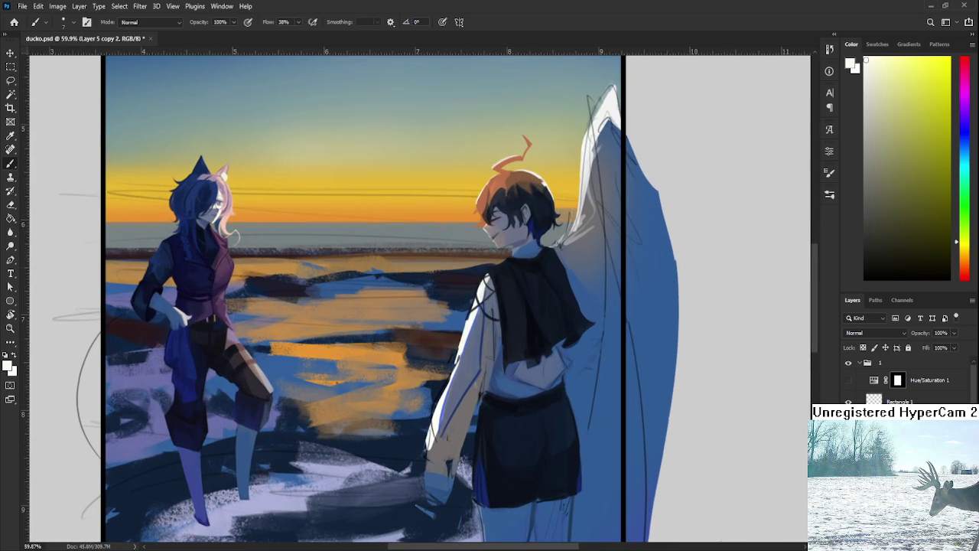